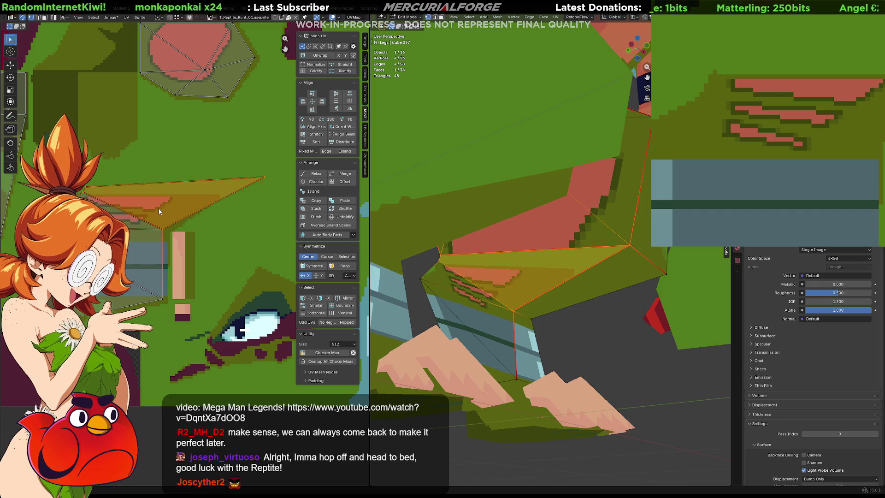
Reposition the first UV triangle corner so it sits over the pink stripe pattern.
middle_drag(178, 214, 214, 196)
key(ctrl+z)
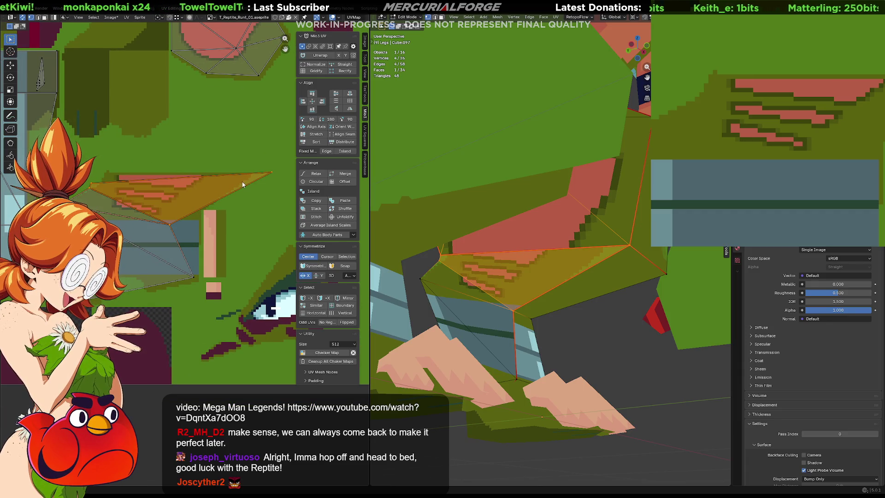
click(180, 215)
key(g)
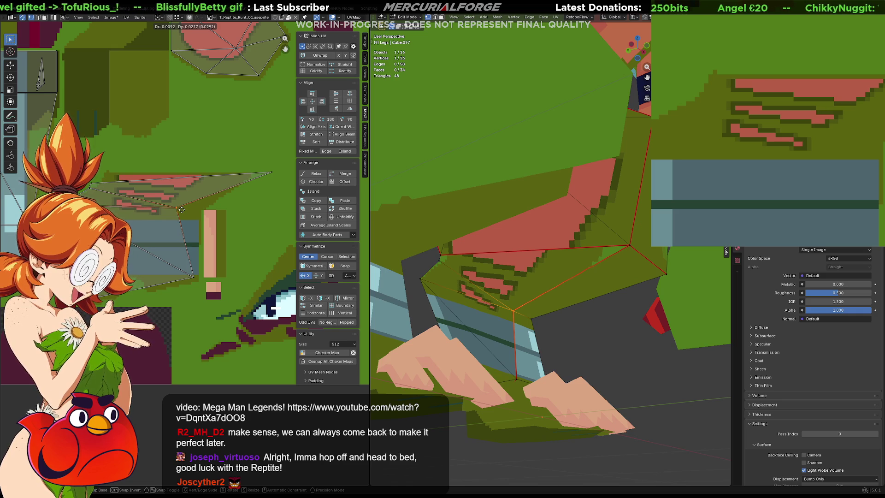
click(180, 211)
Move the left and right UV corners onto the stripe's ends to align the texture.
click(122, 174)
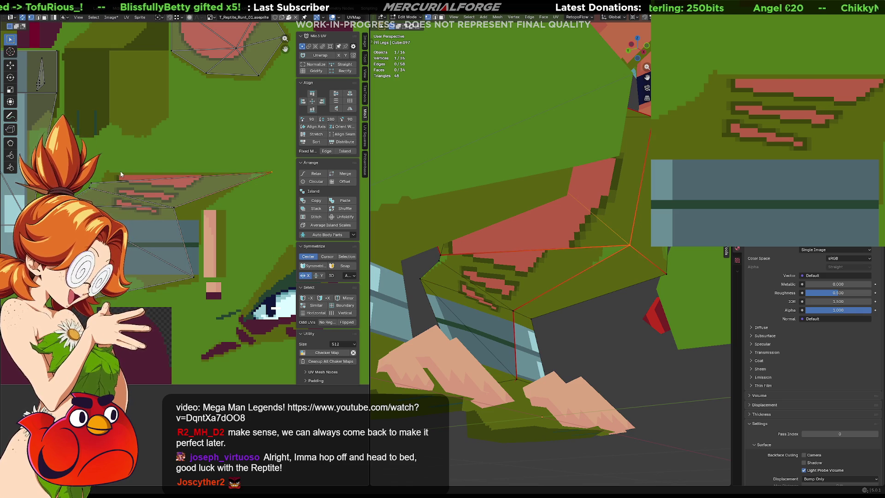
click(89, 184)
key(g)
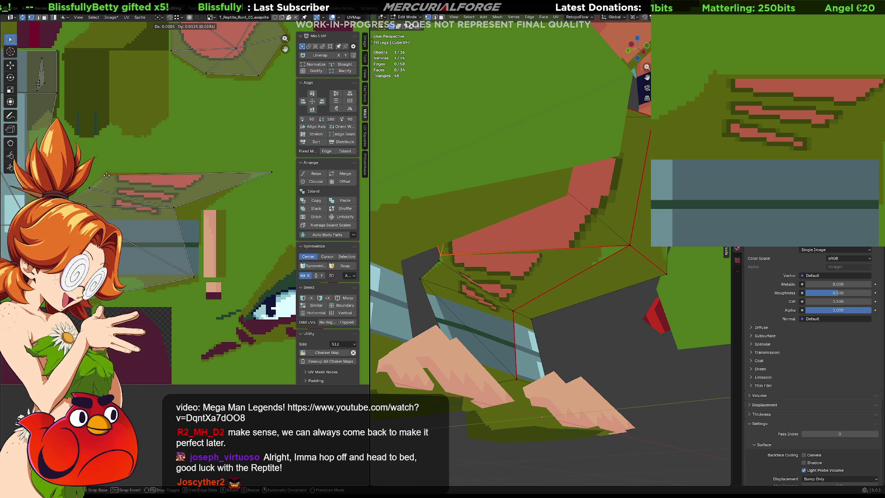
click(110, 175)
click(272, 174)
key(g)
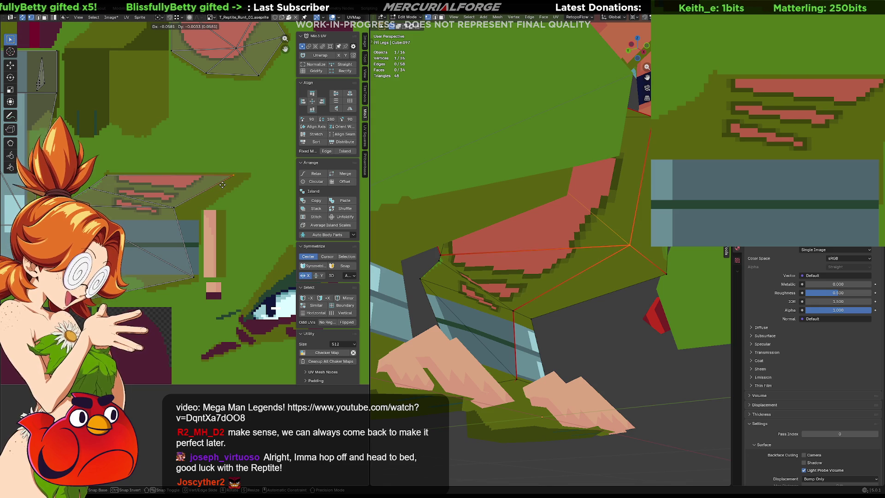
click(224, 189)
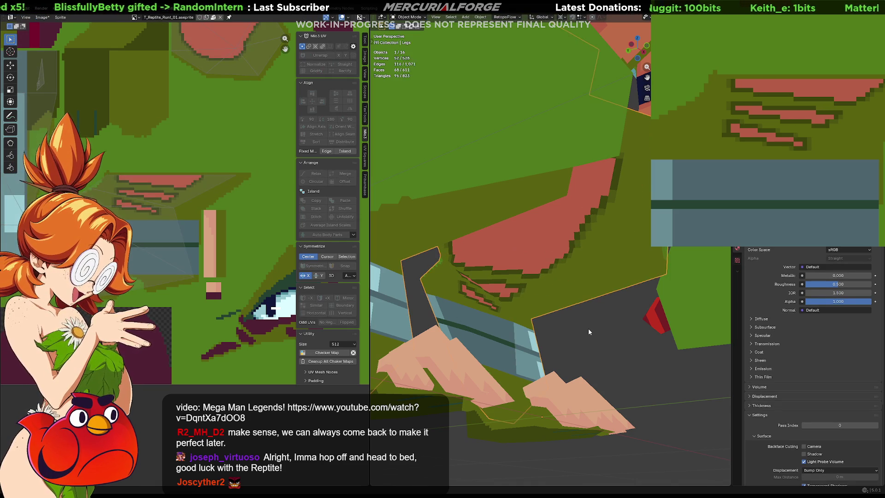
key(Tab)
scroll(588, 328, down, 5)
mouse_move(569, 312)
middle_down()
mouse_move(659, 278)
mouse_move(525, 313)
mouse_move(511, 297)
mouse_move(533, 289)
middle_up()
scroll(532, 308, down, 4)
scroll(515, 292, up, 3)
scroll(516, 290, up, 2)
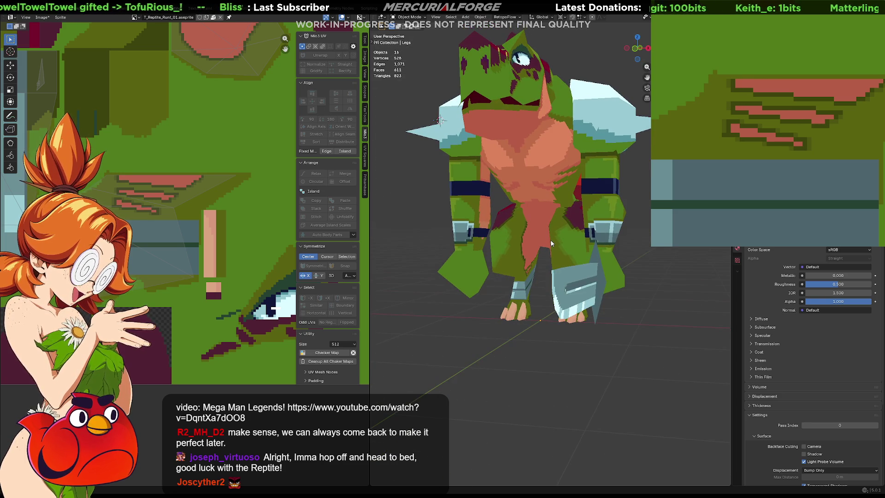
Fill the red stripes solid, then undo back so the patch reads dark olive green.
middle_drag(550, 239, 546, 244)
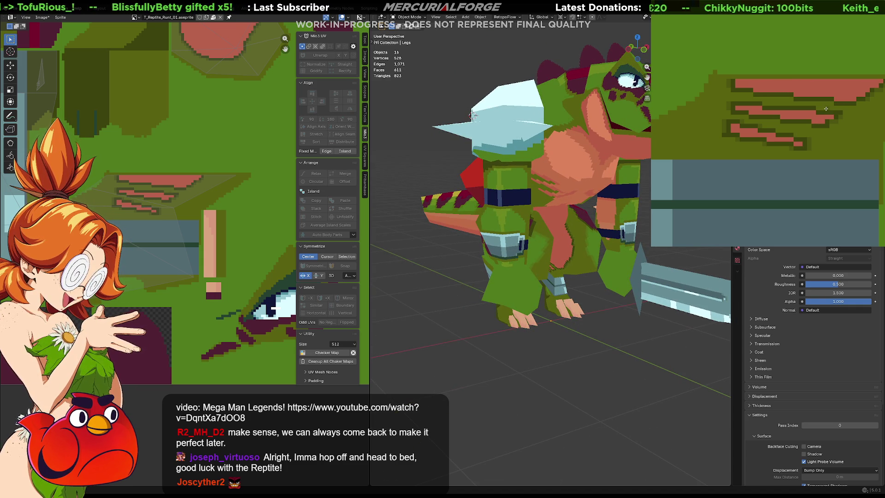
drag(830, 112, 828, 107)
key(ctrl+z)
key(ctrl+z)
key(ctrl+z)
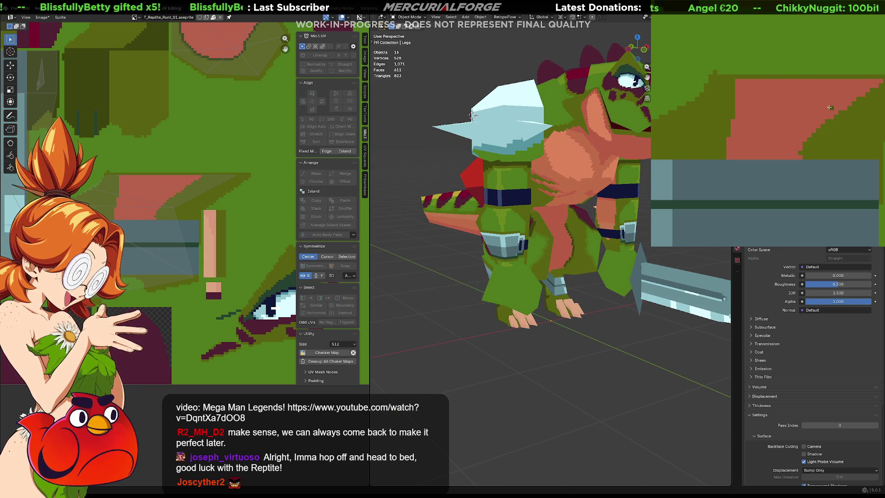
scroll(829, 108, down, 5)
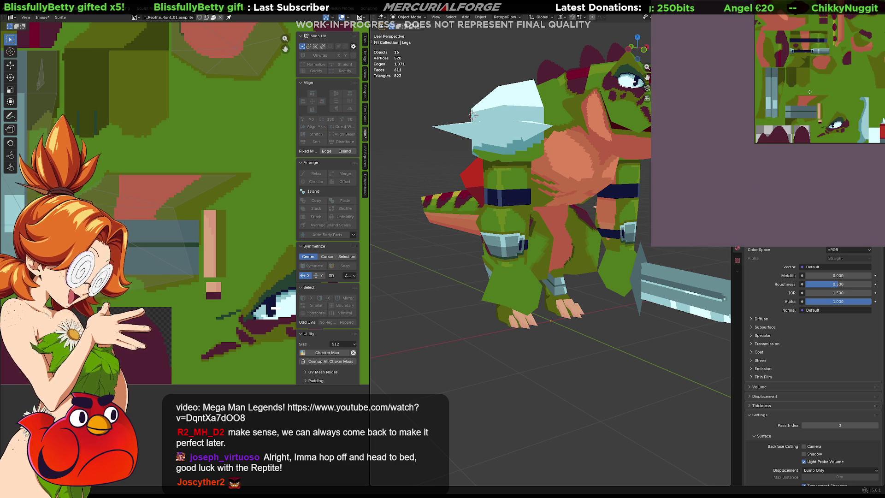
key(ctrl+z)
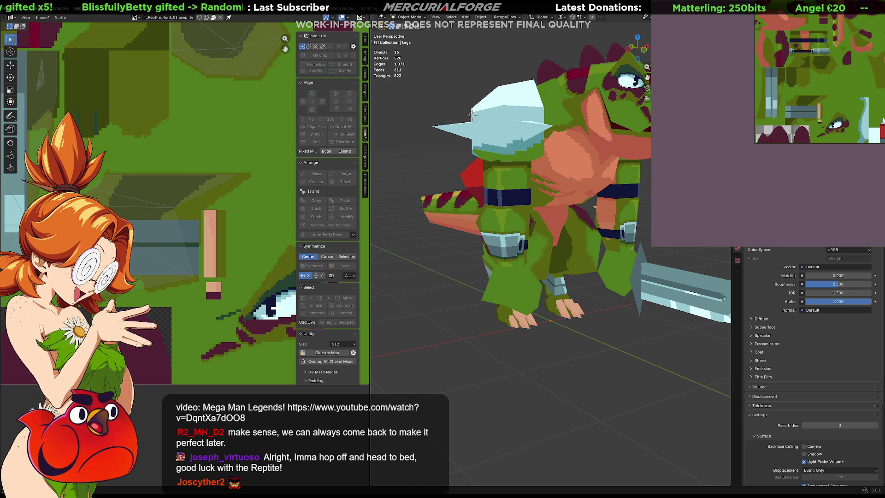
middle_drag(559, 264, 553, 266)
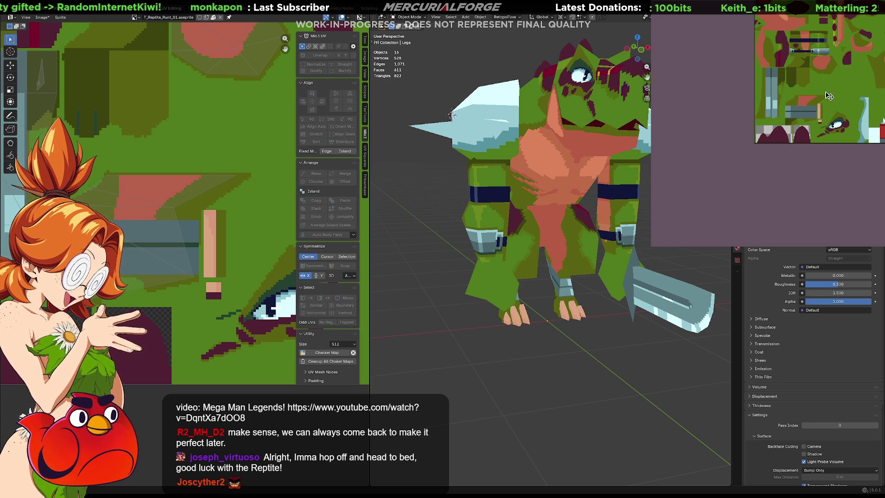
Undo/redo through the chest colour variants and settle on the darker chest colour.
key(ctrl+z)
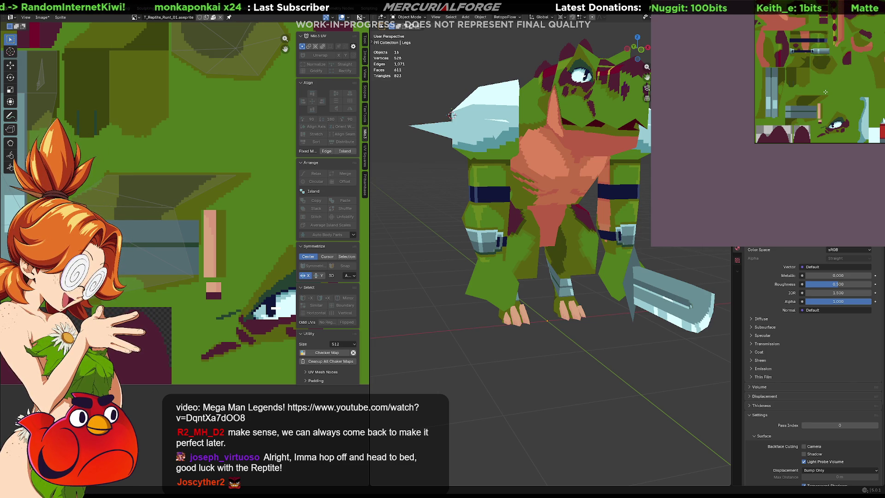
key(ctrl+z)
key(ctrl+y)
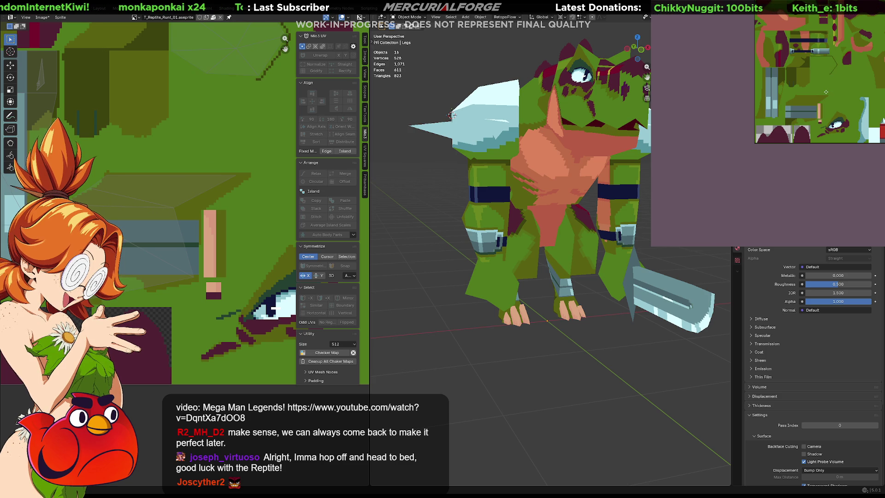
key(ctrl+z)
key(ctrl+shift+z)
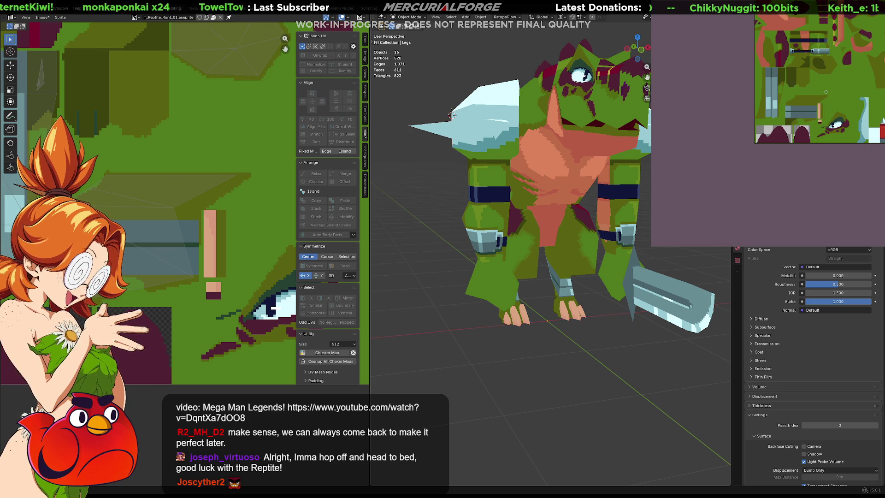
key(ctrl+shift+z)
key(ctrl+shift+z)
key(ctrl+z)
key(ctrl+shift+z)
key(ctrl+z)
scroll(827, 93, up, 3)
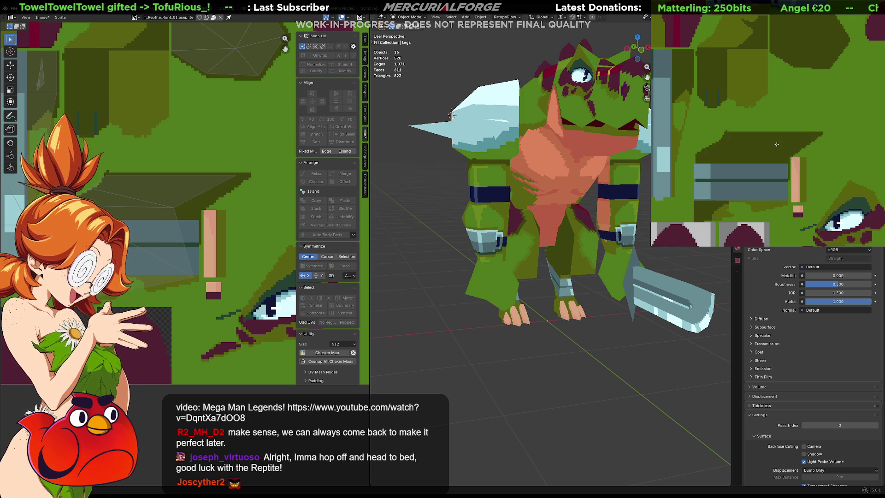
middle_drag(553, 207, 570, 204)
mouse_move(571, 235)
middle_down()
mouse_move(686, 272)
mouse_move(426, 241)
middle_up()
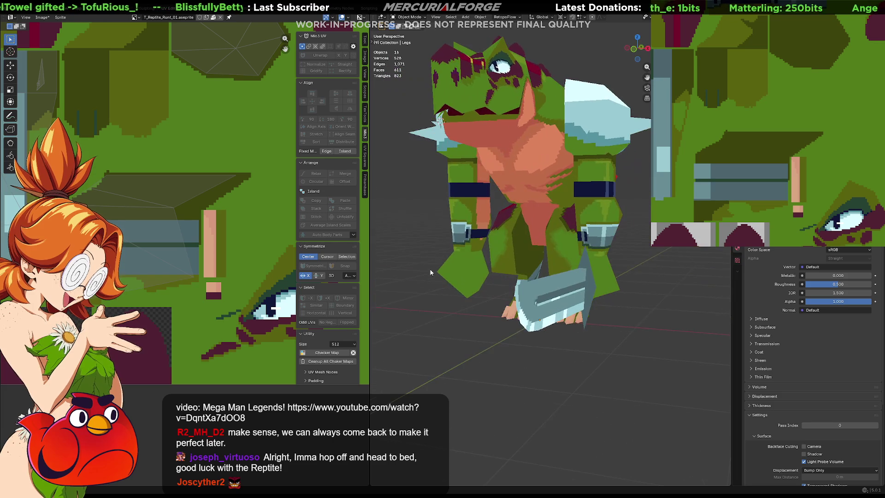
scroll(528, 237, down, 4)
mouse_move(528, 237)
middle_down()
mouse_move(619, 250)
mouse_move(513, 249)
mouse_move(577, 248)
middle_up()
scroll(598, 245, up, 3)
scroll(561, 255, up, 5)
scroll(526, 245, down, 5)
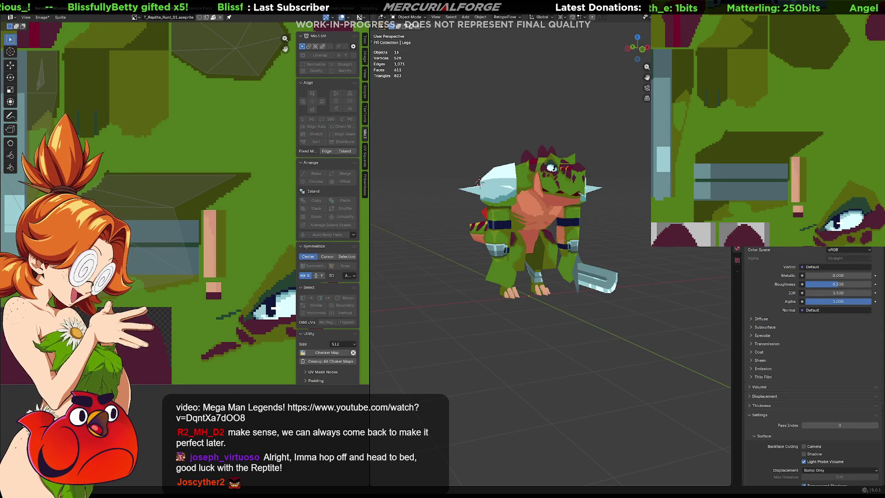
scroll(533, 228, up, 2)
scroll(533, 229, up, 4)
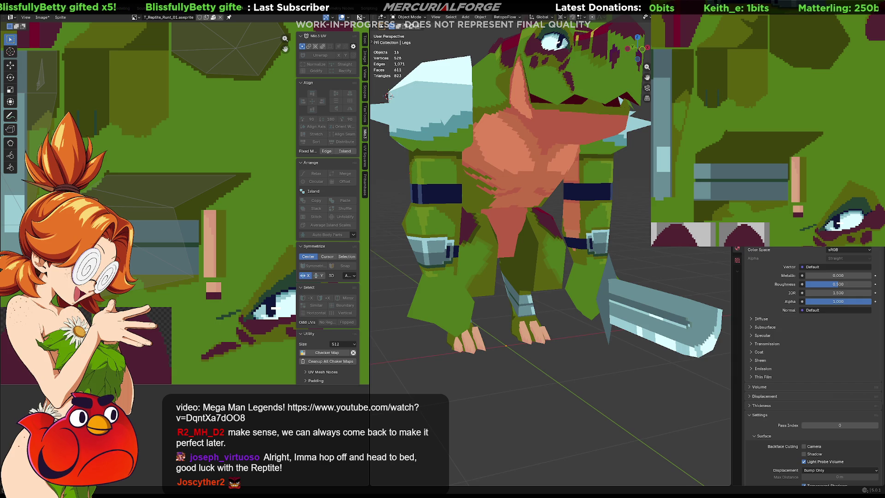
Select the leg mesh, enter Edit Mode, pick a face and clear the selection to view its UVs.
middle_drag(387, 96, 409, 83)
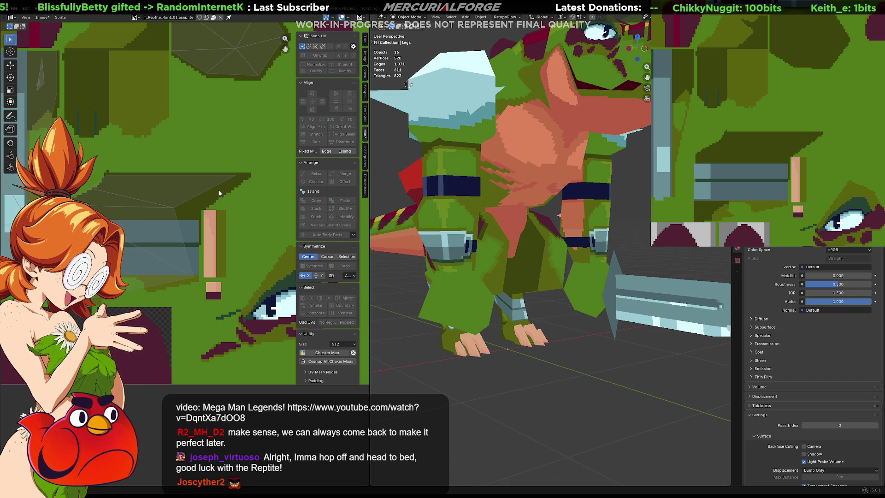
click(546, 268)
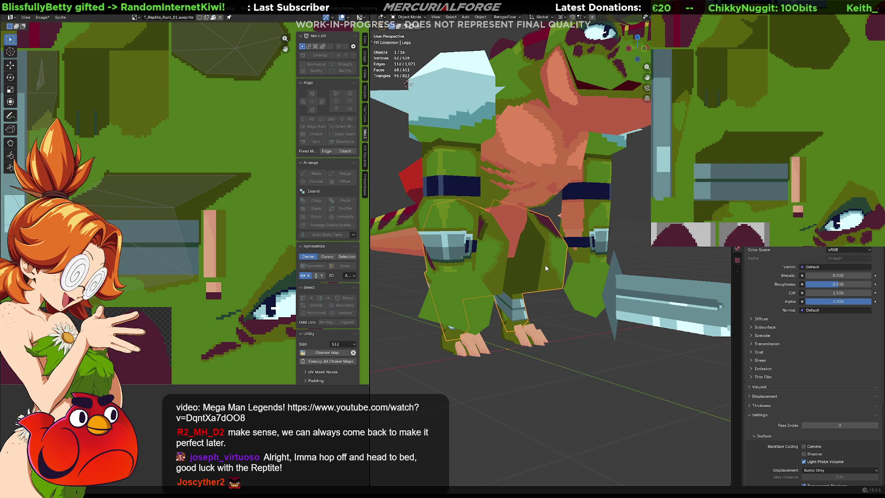
key(Tab)
click(545, 265)
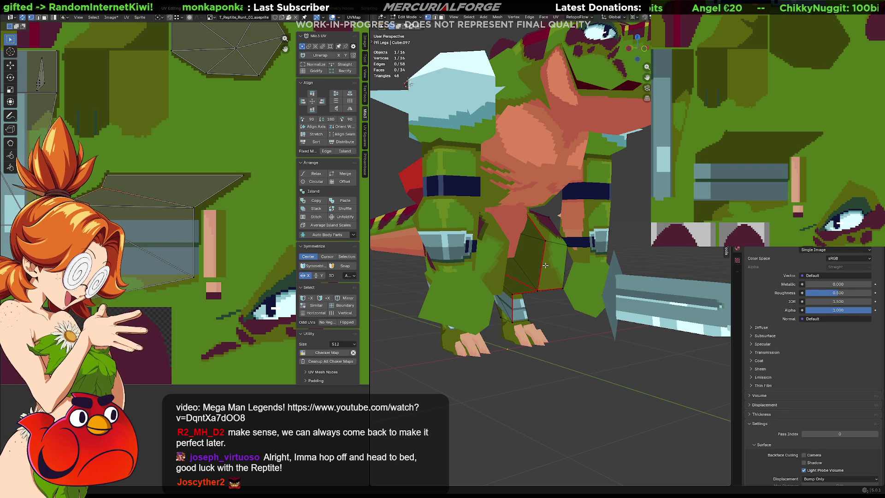
click(552, 311)
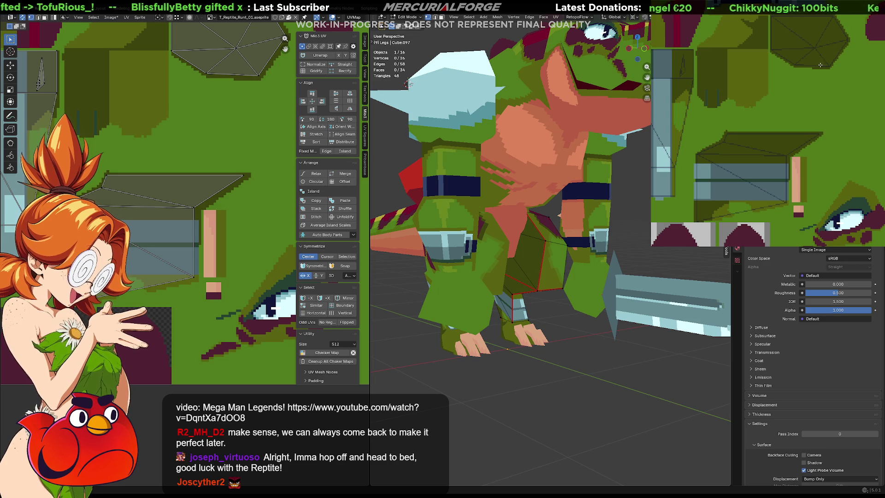
middle_drag(784, 156, 806, 121)
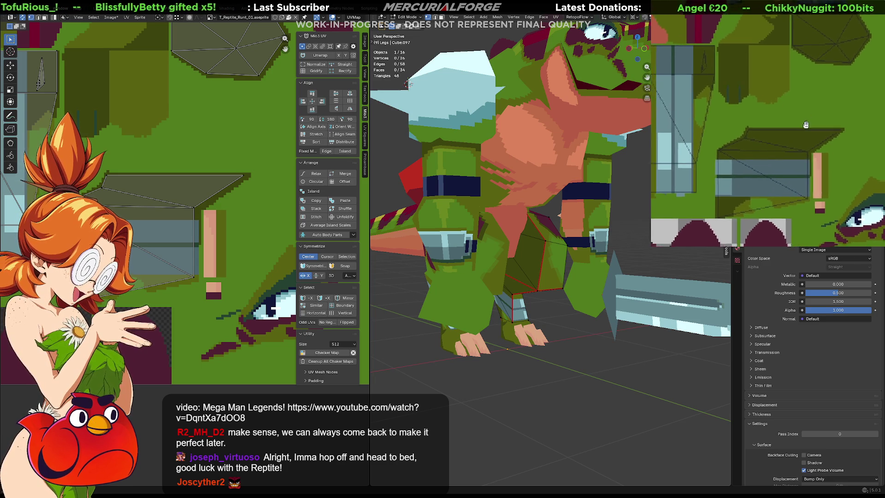
scroll(807, 120, up, 2)
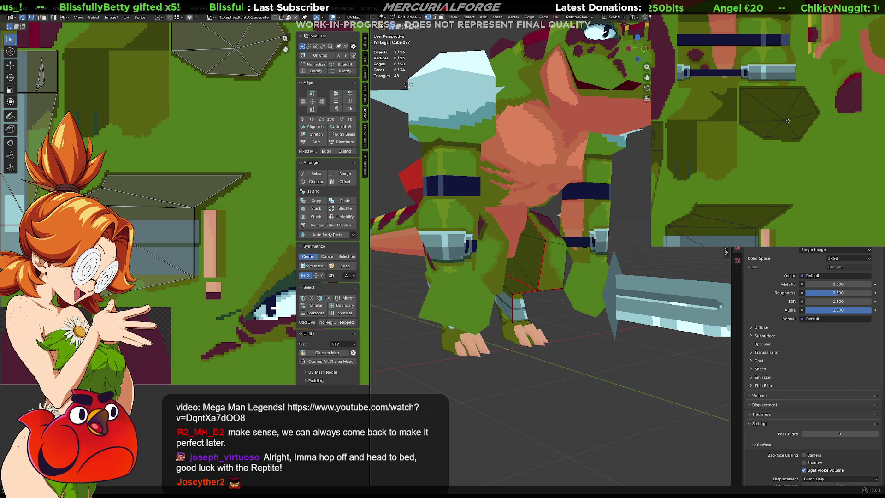
scroll(760, 118, up, 1)
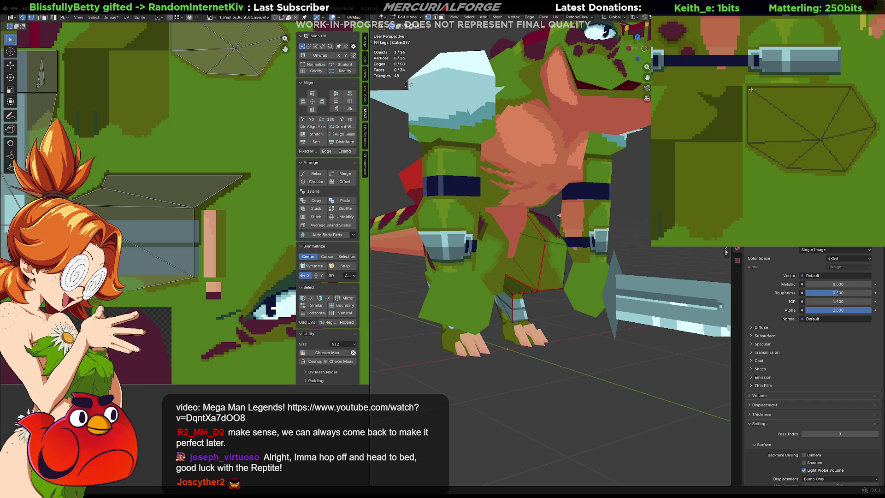
Draw dark outlines along the leg polygon's edges and bucket-fill its interior darker green.
mouse_move(747, 86)
mouse_down()
mouse_move(807, 162)
mouse_move(866, 121)
mouse_move(850, 89)
mouse_up()
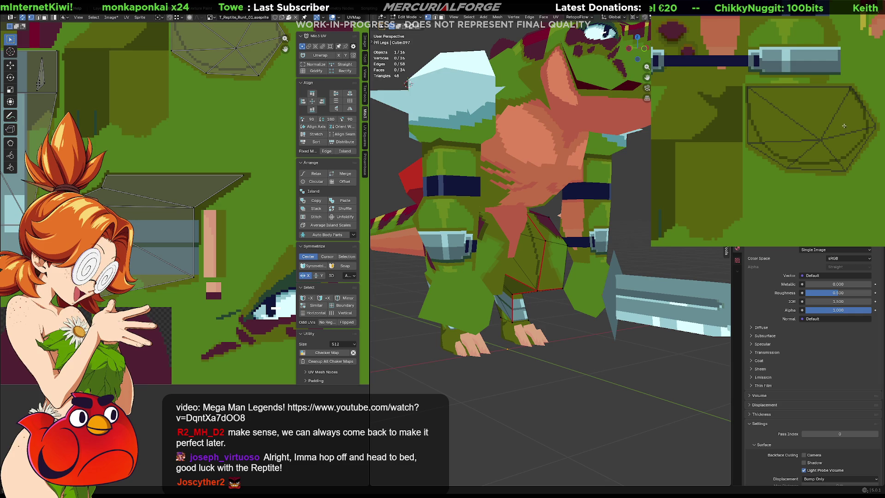
drag(850, 85, 762, 83)
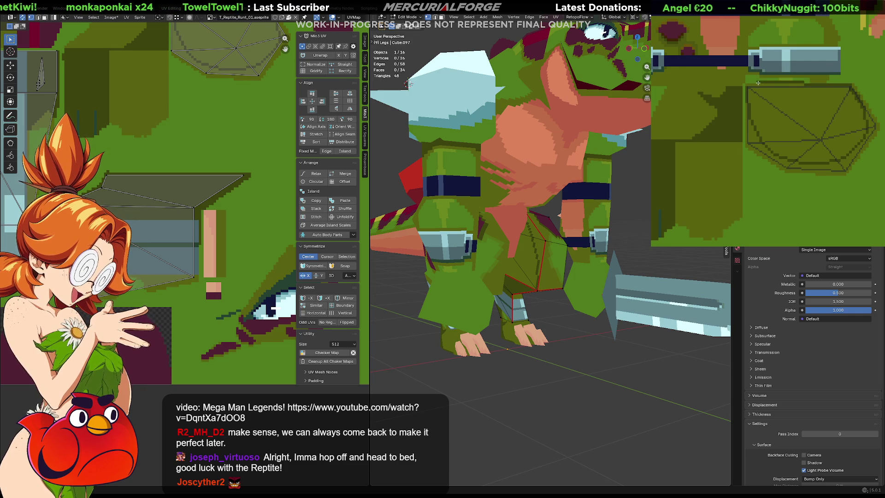
click(815, 134)
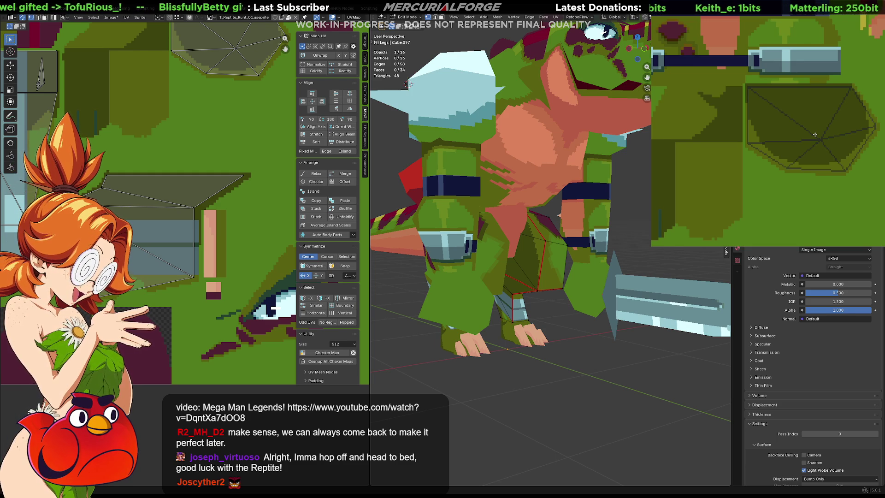
mouse_move(559, 215)
middle_down()
mouse_move(526, 197)
mouse_move(557, 218)
middle_up()
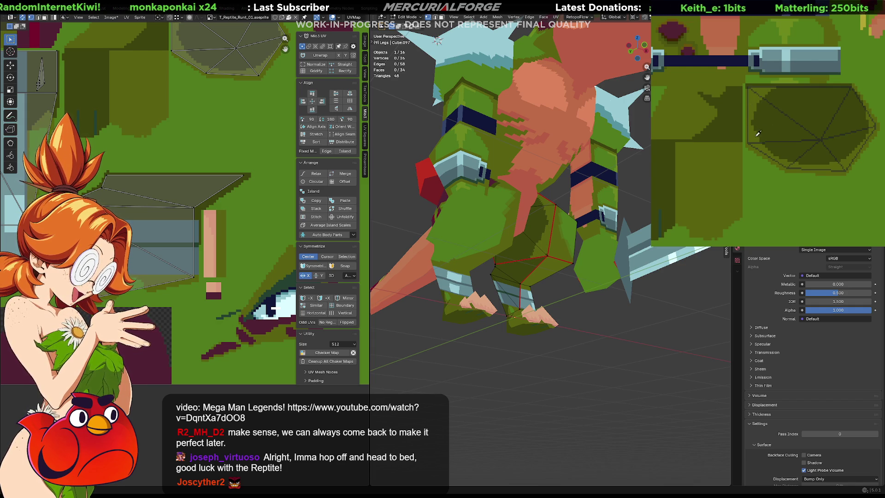
Fill the dark olive leg area lighter green, add a thin dark olive line, and return to Object Mode.
mouse_move(777, 169)
middle_down()
mouse_move(813, 129)
mouse_move(841, 127)
middle_up()
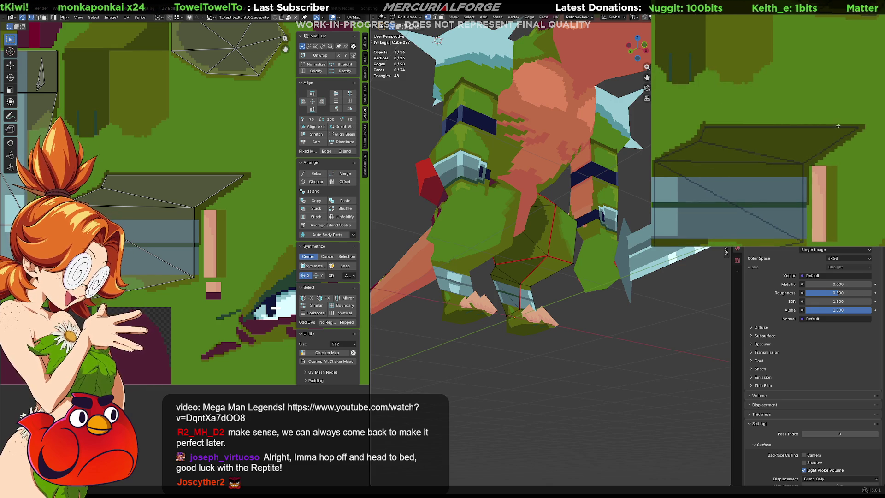
drag(807, 126, 796, 157)
key(ctrl+z)
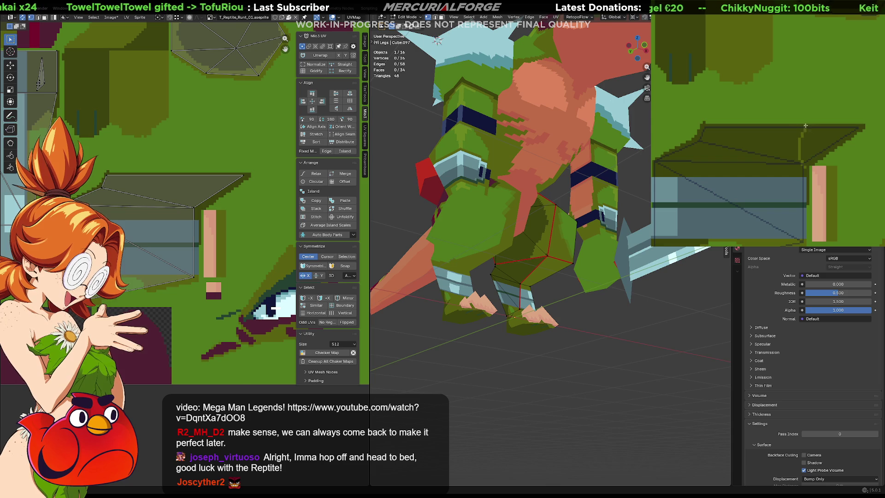
click(817, 156)
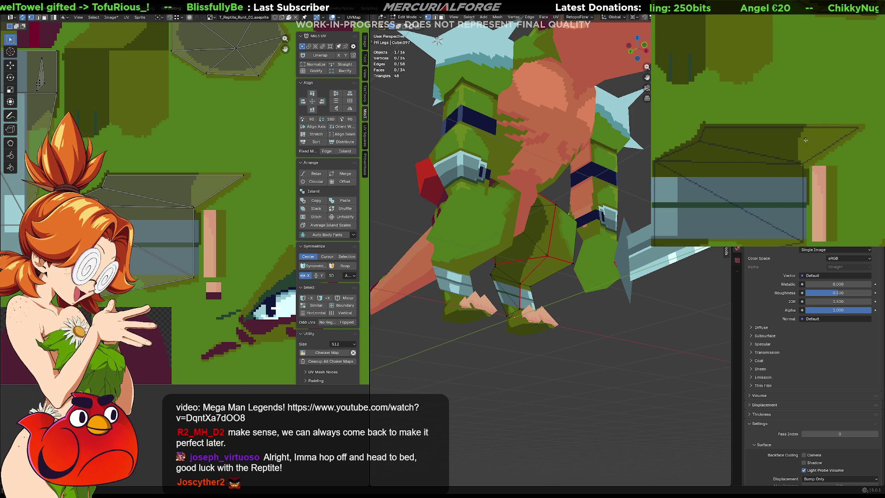
drag(799, 163, 817, 125)
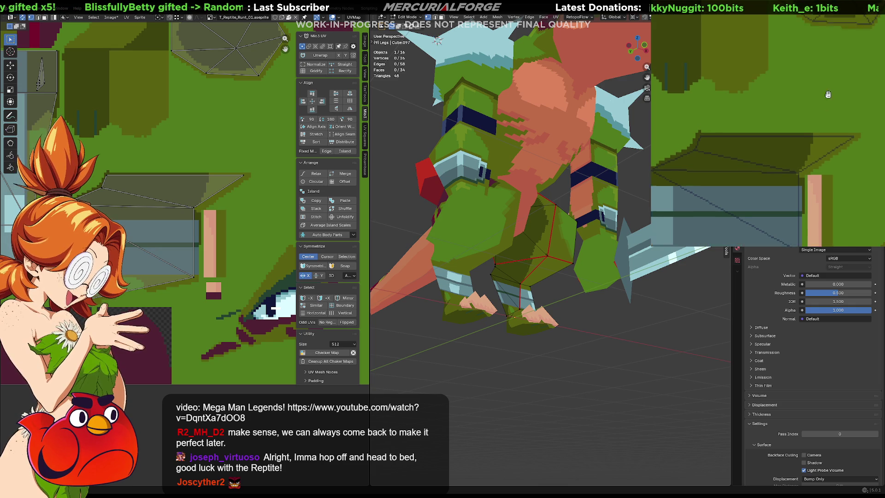
key(Tab)
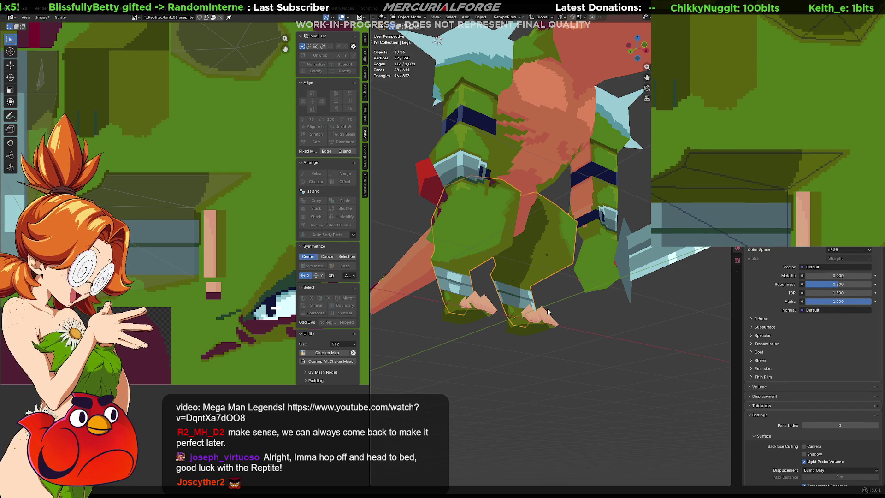
scroll(820, 128, up, 2)
scroll(802, 114, up, 2)
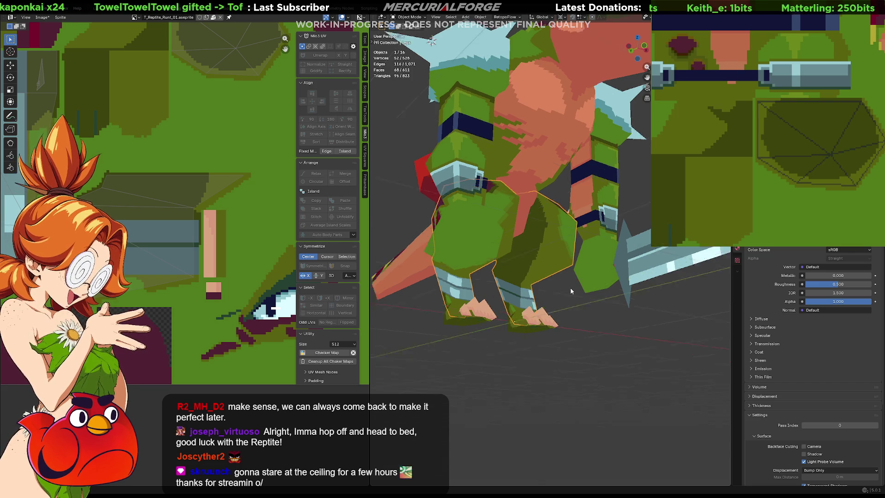
Orbit around the reptile and zoom the texture view onto the foot island to review the legs.
middle_drag(572, 285, 538, 321)
scroll(534, 325, up, 3)
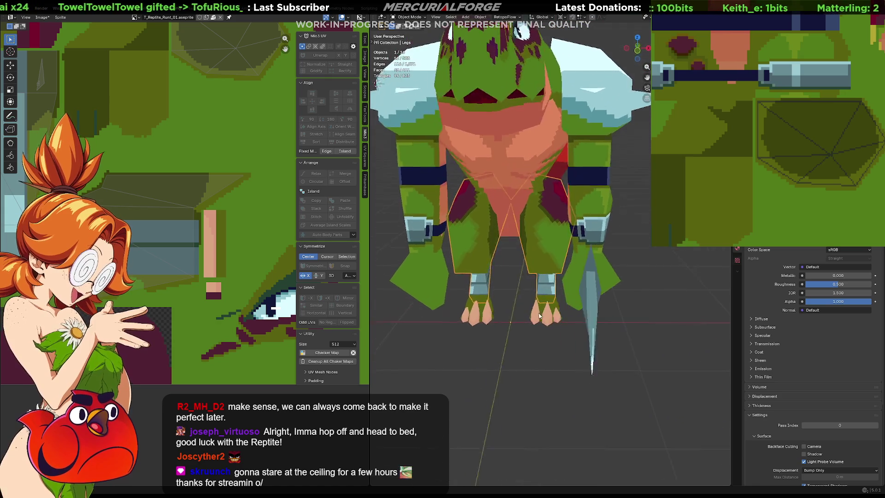
middle_drag(534, 324, 513, 326)
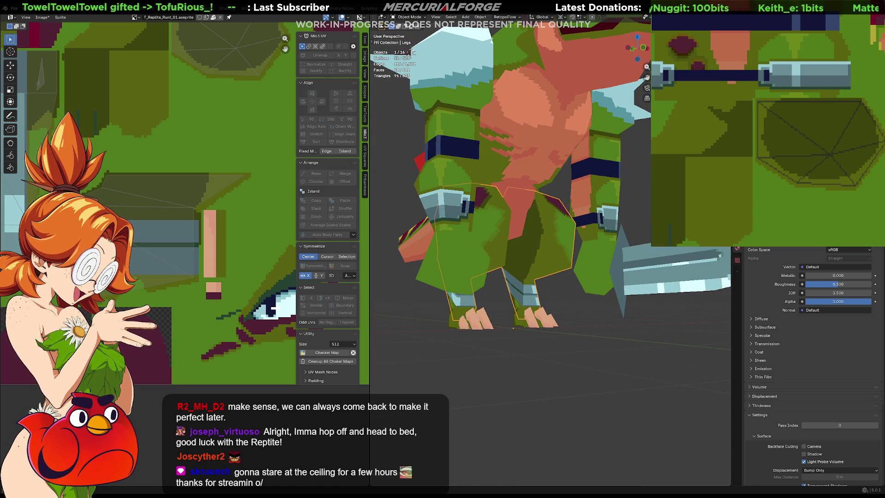
mouse_move(780, 123)
middle_down()
mouse_move(842, 150)
mouse_move(853, 125)
middle_up()
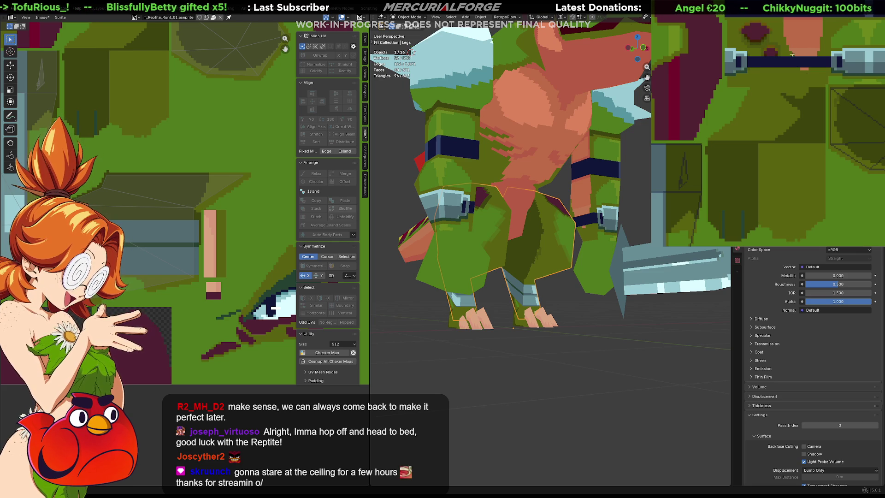
scroll(795, 57, up, 2)
mouse_move(794, 57)
middle_down()
mouse_move(804, 87)
mouse_move(753, 142)
middle_up()
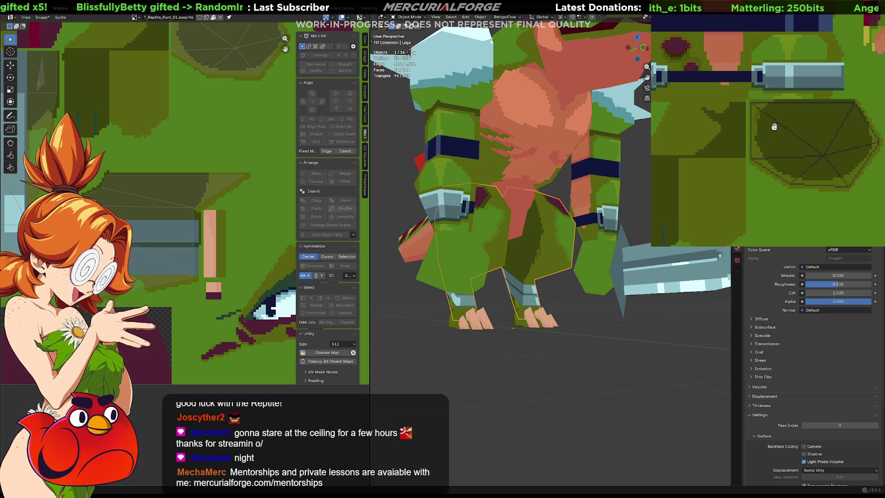
middle_drag(773, 127, 775, 120)
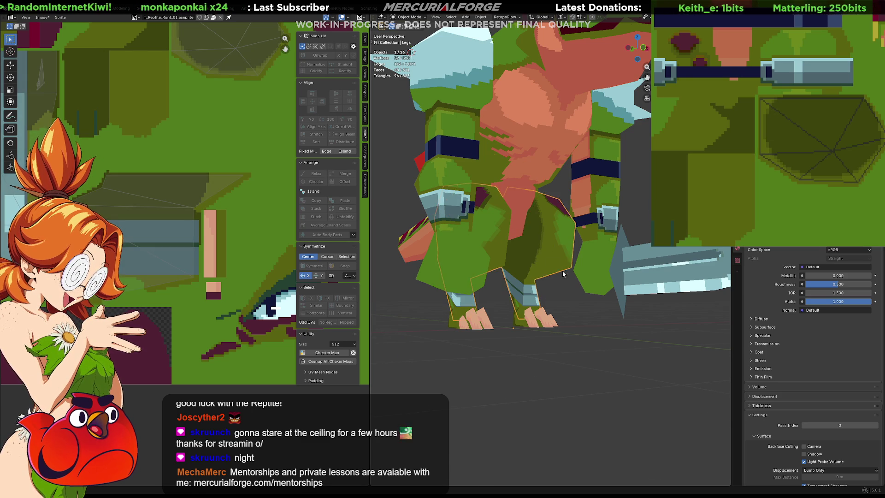
scroll(514, 234, up, 3)
scroll(557, 275, up, 2)
scroll(527, 248, up, 1)
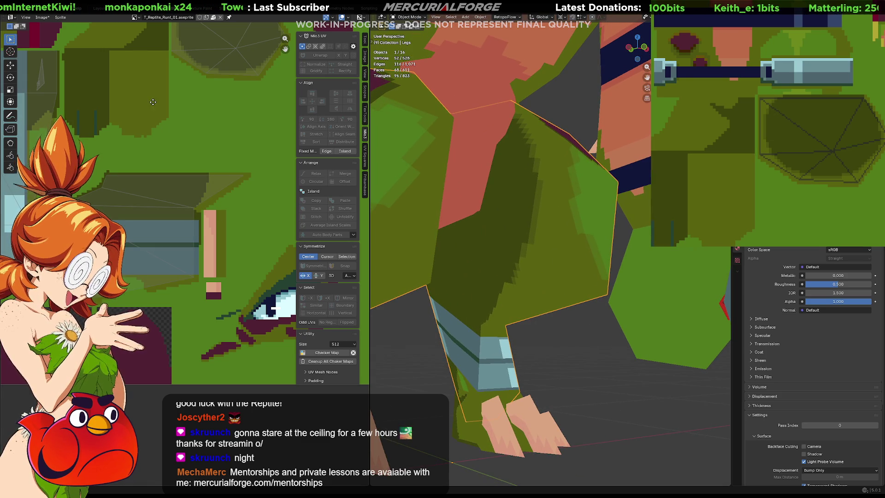
scroll(206, 137, down, 3)
Enter Edit Mode and move one vertex of the legs' UV island to a new position.
middle_drag(206, 136, 147, 213)
key(Tab)
click(111, 173)
key(g)
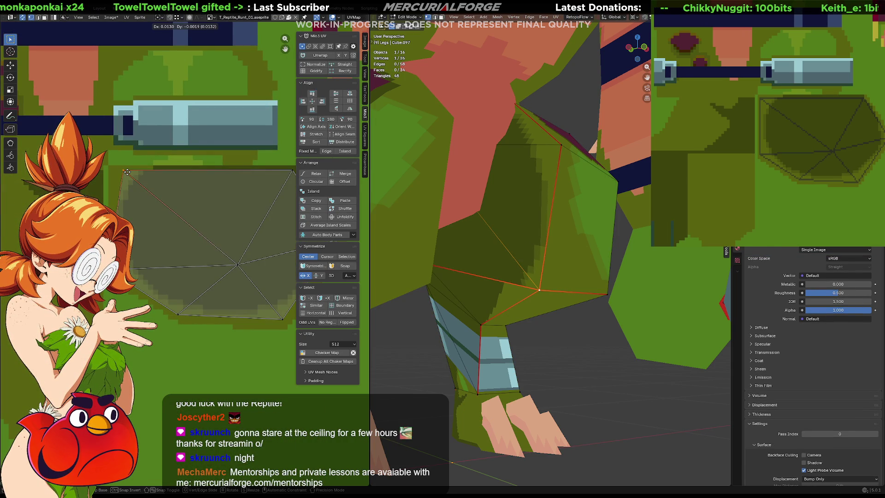
click(127, 171)
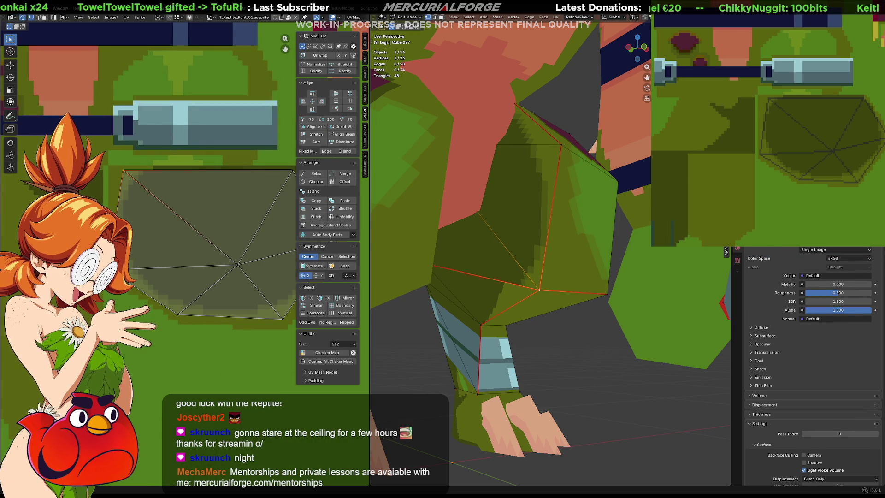
Pan the texture view around the leg island and deselect the edited vertices.
mouse_move(789, 126)
middle_down()
mouse_move(776, 110)
mouse_move(792, 99)
mouse_move(790, 121)
middle_up()
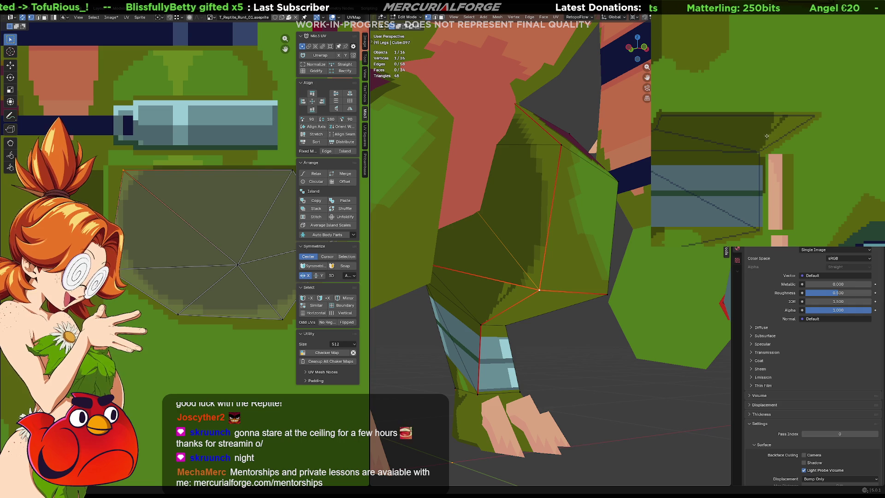
scroll(781, 105, up, 3)
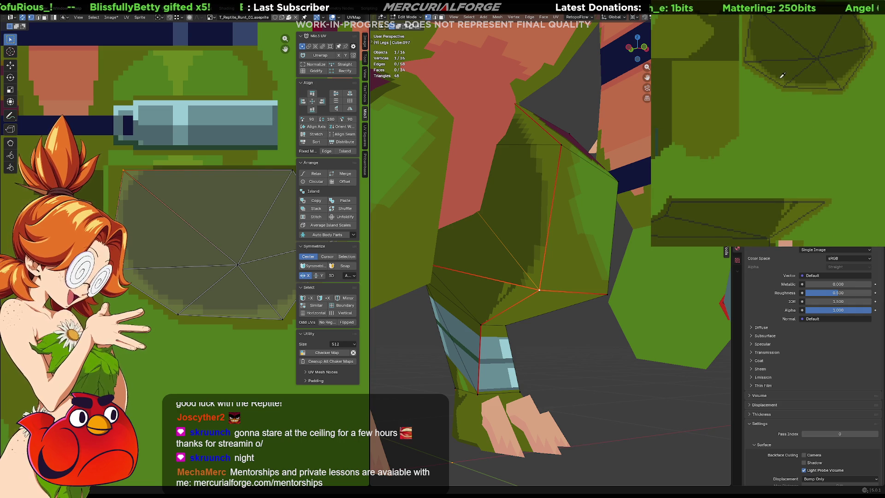
scroll(795, 97, down, 3)
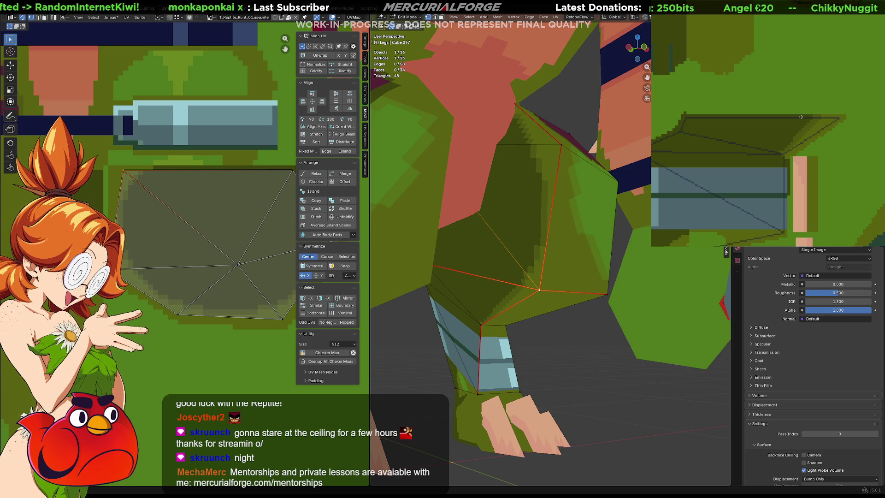
scroll(806, 121, up, 2)
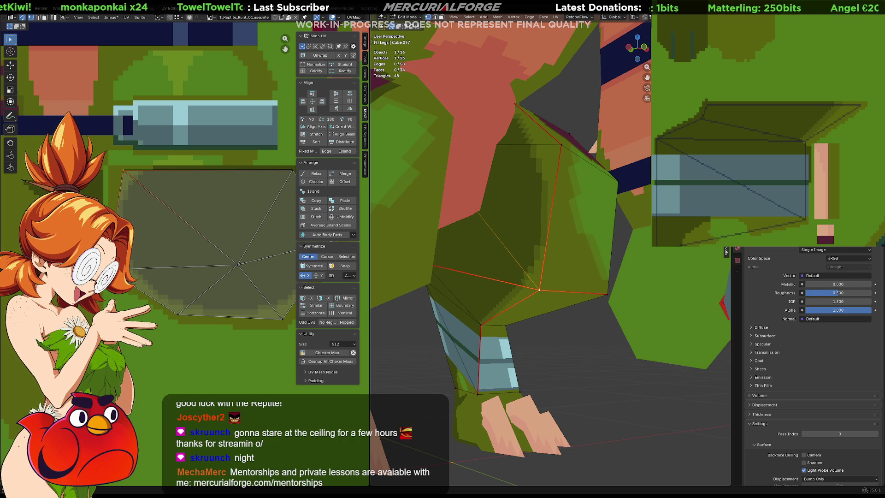
middle_drag(805, 121, 782, 67)
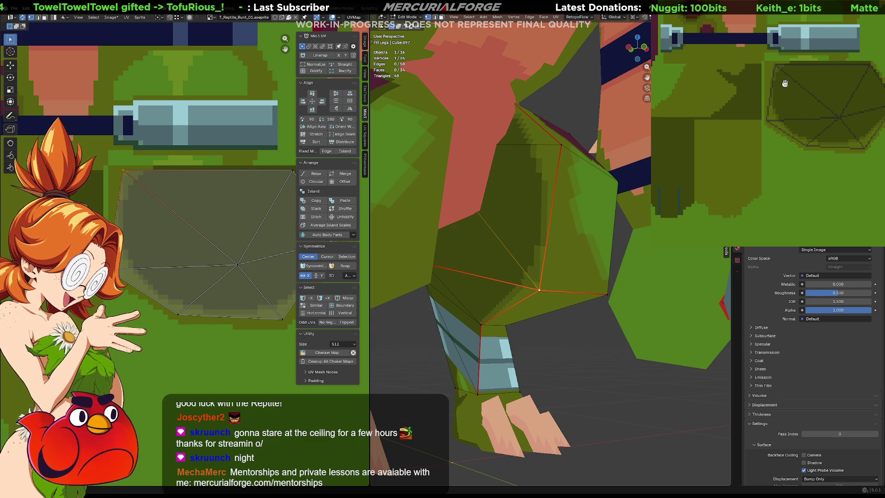
middle_drag(784, 84, 776, 87)
click(587, 360)
Return the legs to Object Mode and orbit around them to check the repainted texture.
key(Tab)
scroll(546, 352, down, 8)
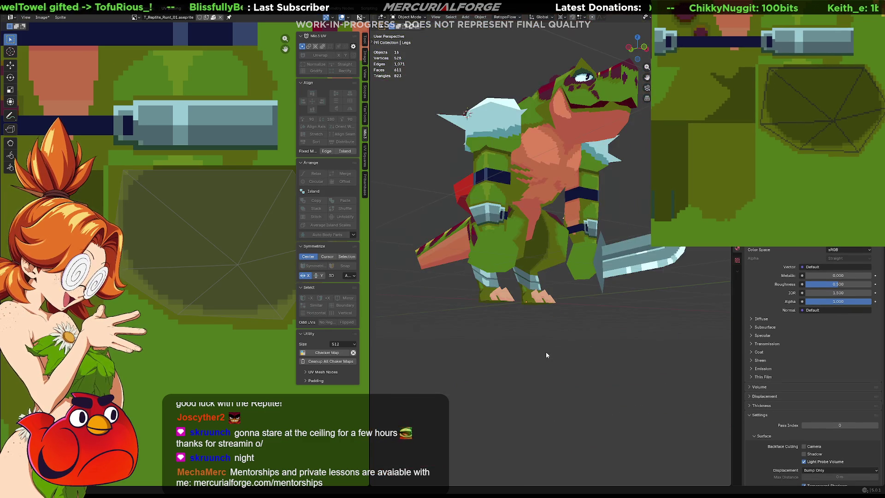
scroll(558, 328, up, 8)
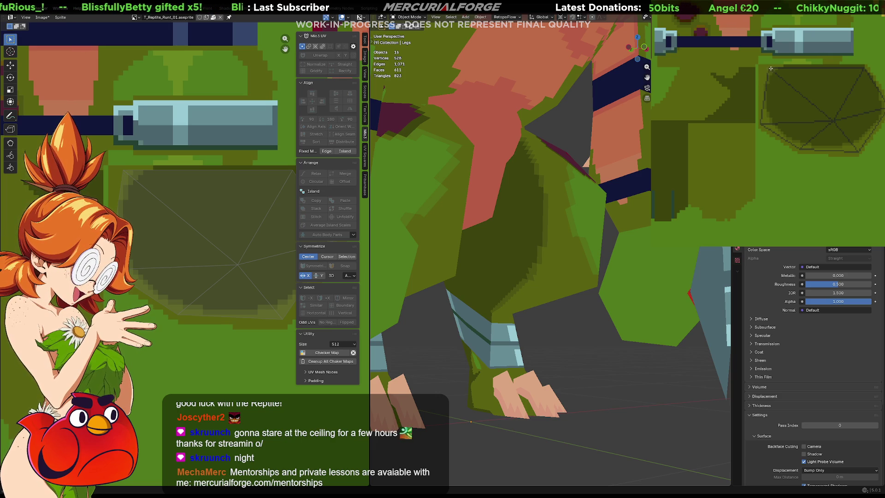
middle_drag(814, 108, 810, 92)
middle_drag(596, 229, 542, 305)
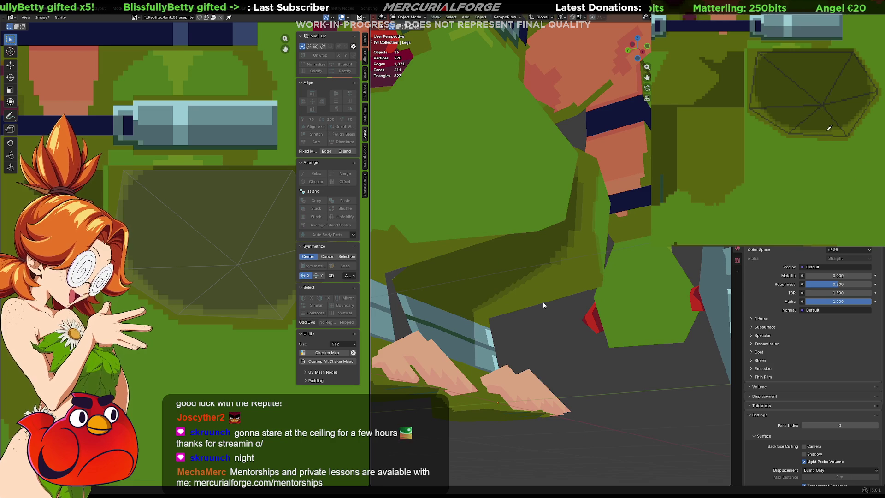
middle_drag(828, 128, 840, 80)
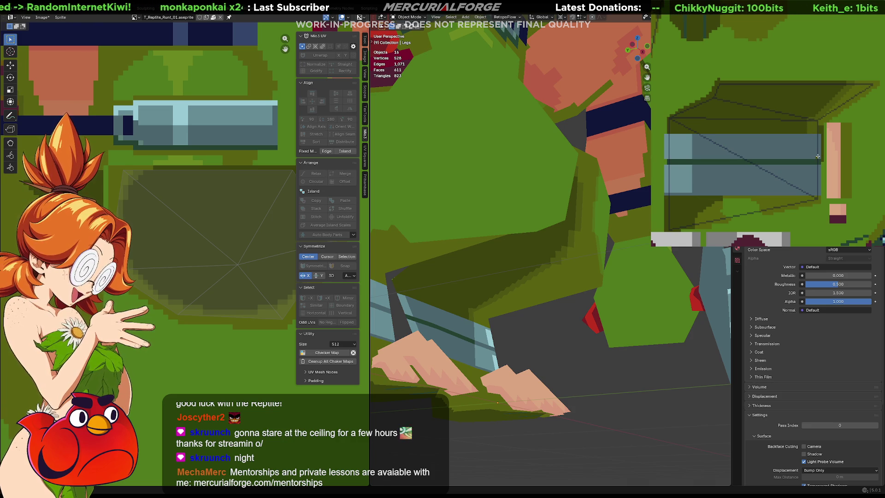
mouse_move(525, 298)
middle_down()
mouse_move(470, 324)
mouse_move(565, 325)
middle_up()
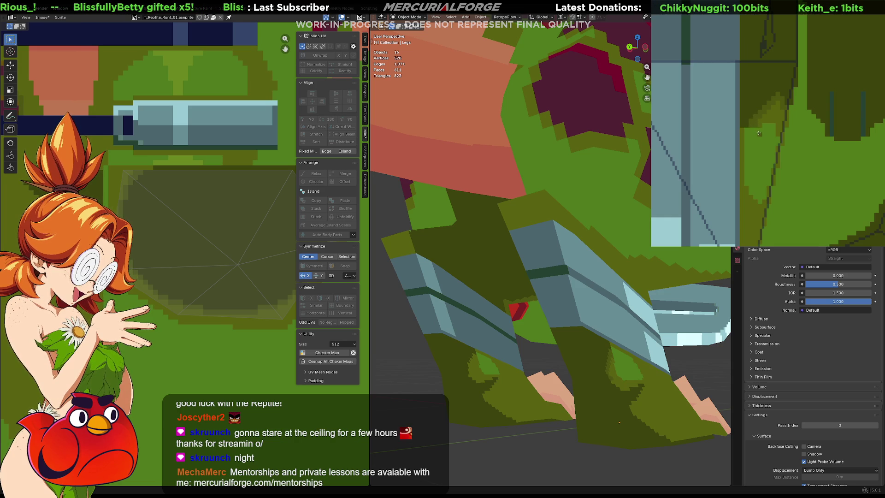
mouse_move(776, 138)
middle_down()
mouse_move(814, 32)
mouse_move(763, 100)
middle_up()
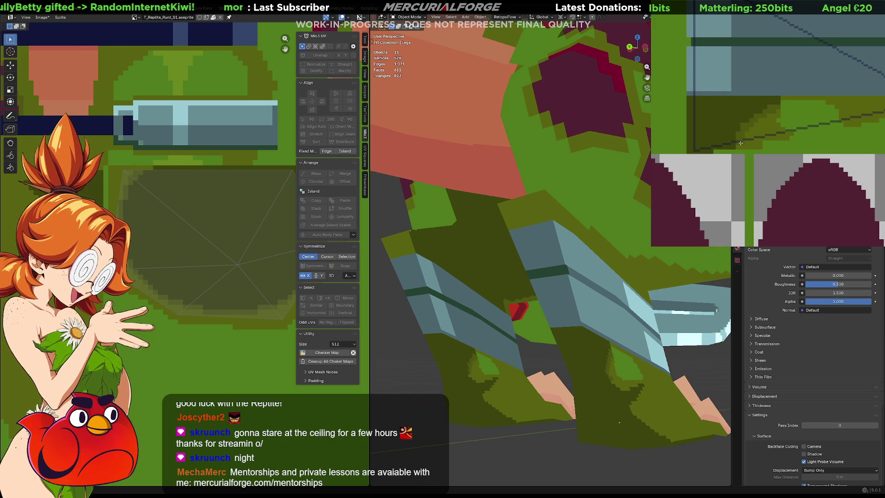
mouse_move(774, 120)
middle_down()
mouse_move(804, 224)
mouse_move(753, 186)
mouse_move(790, 125)
middle_up()
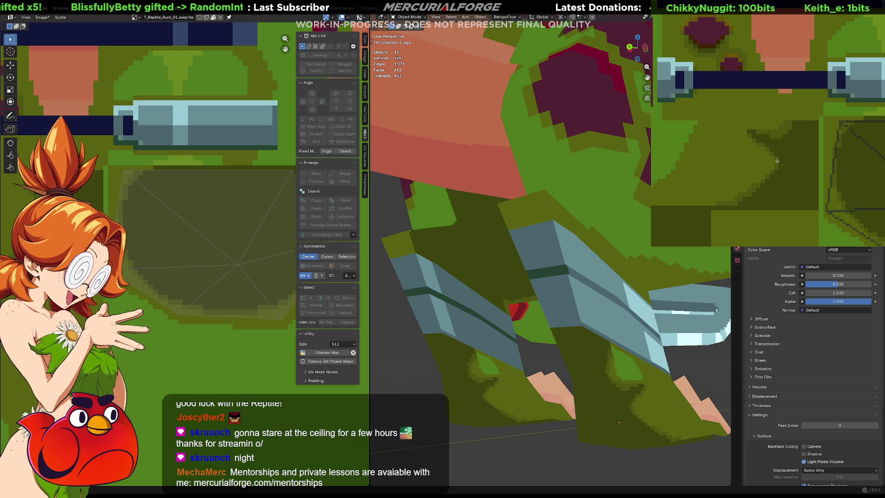
middle_drag(776, 163, 780, 96)
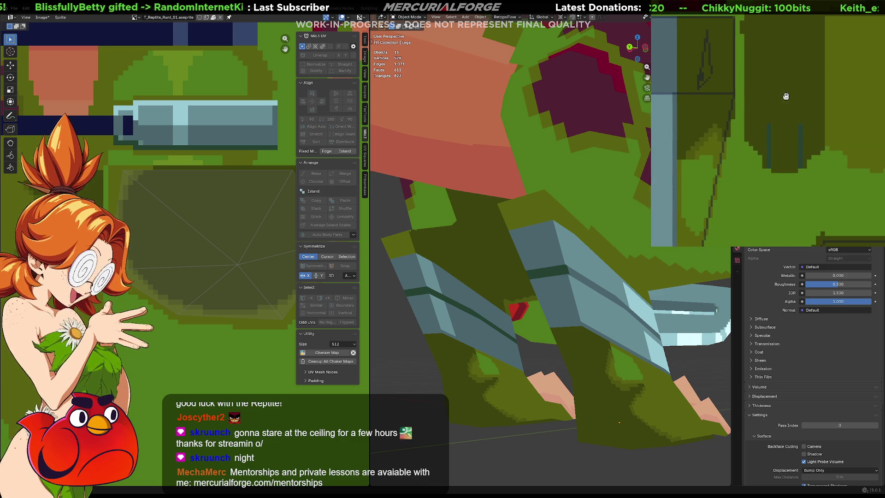
scroll(789, 100, down, 2)
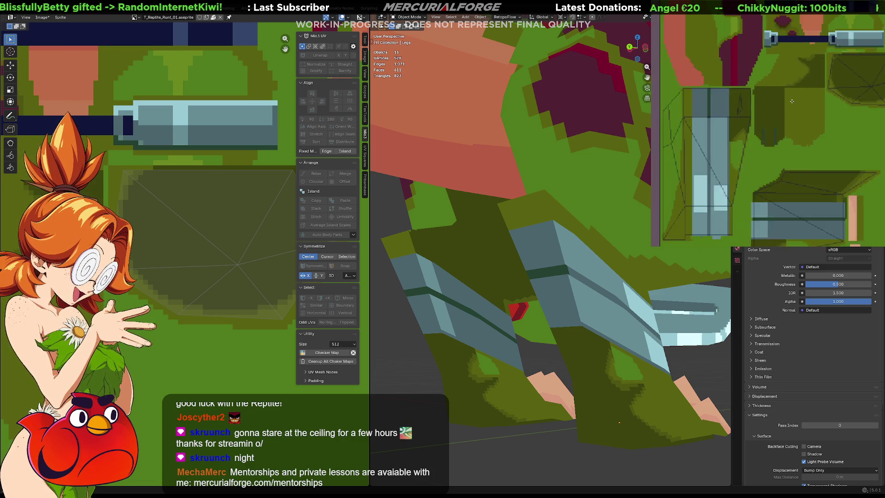
scroll(791, 102, down, 1)
scroll(833, 177, up, 3)
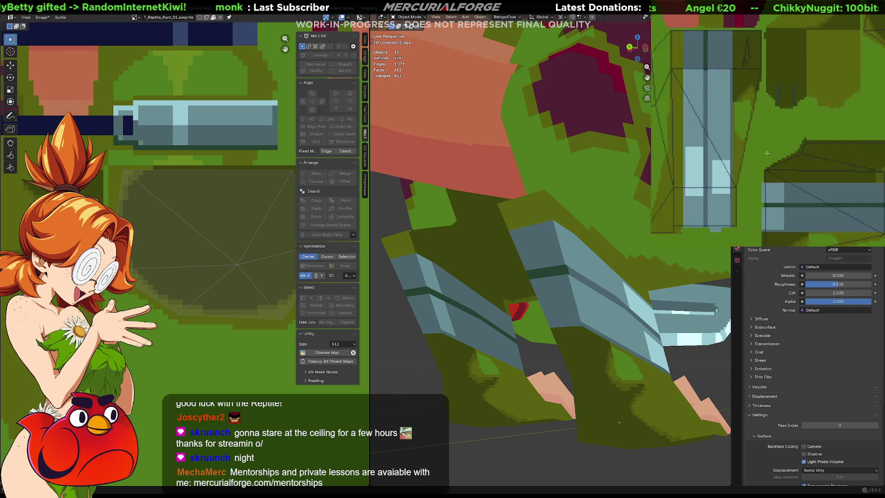
scroll(833, 177, up, 1)
mouse_move(485, 342)
middle_down()
mouse_move(516, 338)
mouse_move(482, 312)
middle_up()
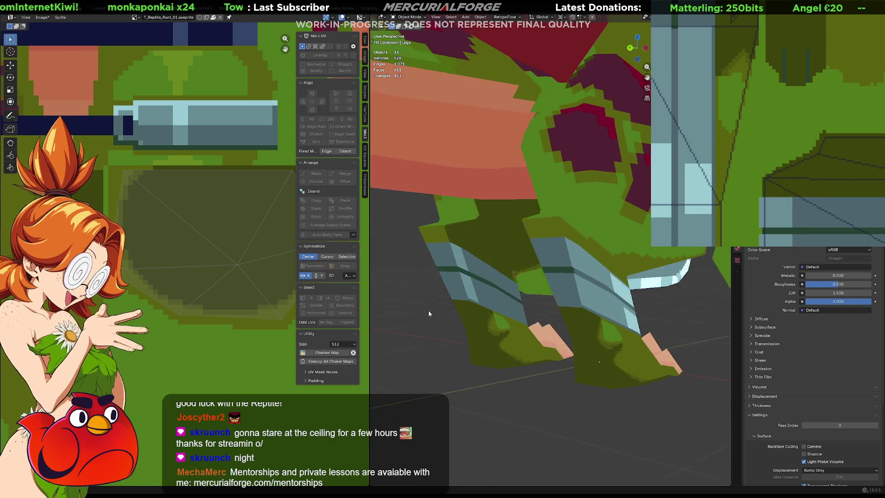
mouse_move(482, 311)
middle_down()
mouse_move(449, 308)
mouse_move(448, 291)
mouse_move(470, 330)
middle_up()
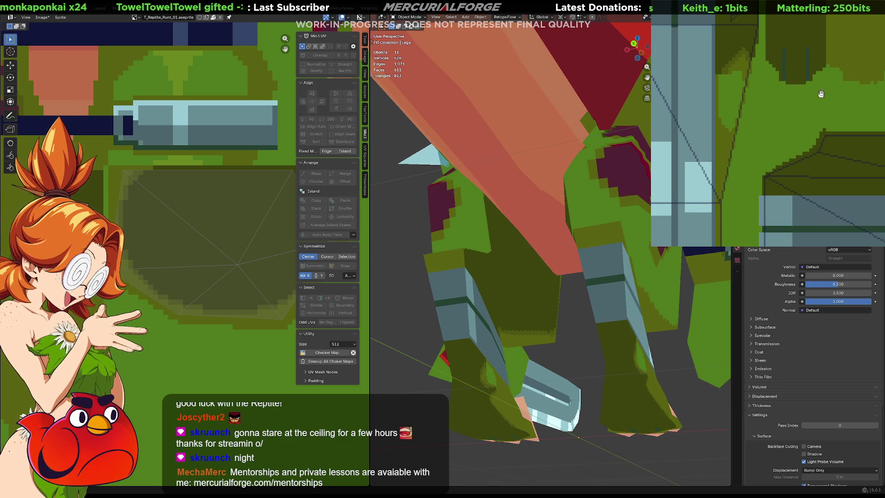
scroll(829, 89, down, 2)
scroll(809, 104, down, 2)
scroll(784, 125, down, 2)
scroll(784, 125, up, 1)
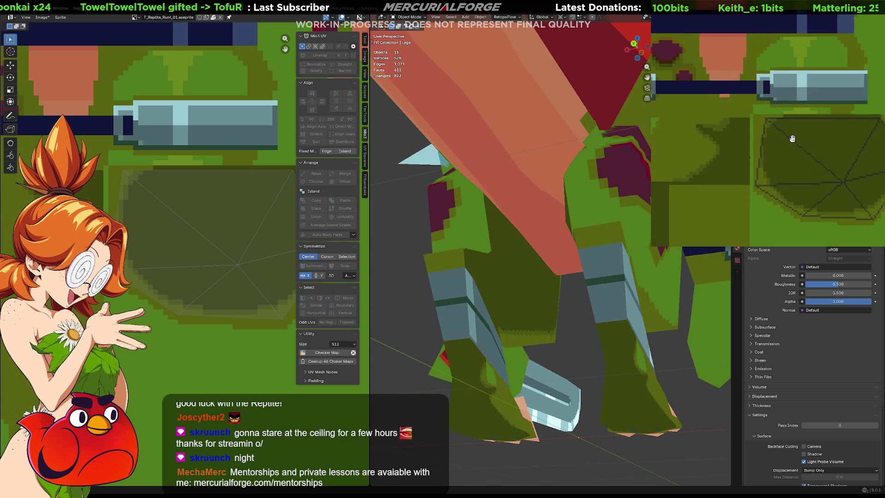
scroll(790, 134, up, 1)
scroll(576, 236, down, 5)
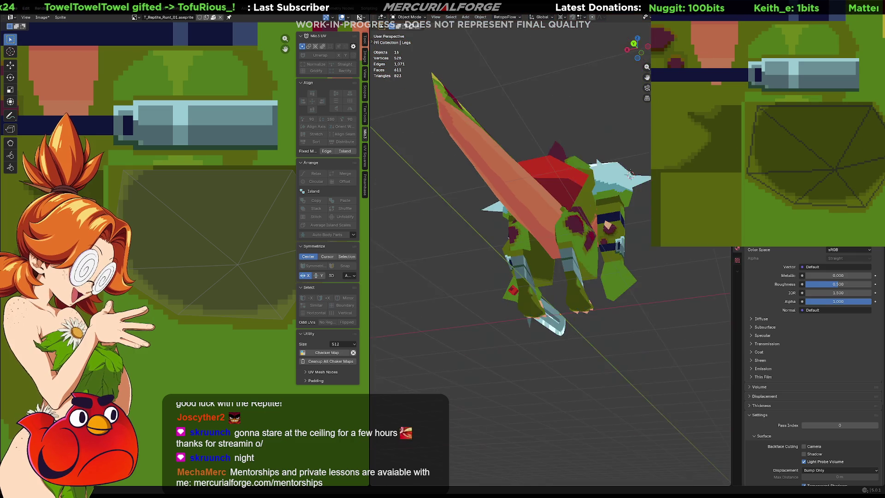
mouse_move(577, 236)
middle_down()
mouse_move(599, 243)
mouse_move(399, 238)
mouse_move(517, 253)
mouse_move(578, 244)
mouse_move(515, 266)
mouse_move(548, 260)
middle_up()
scroll(554, 248, up, 3)
scroll(539, 249, up, 2)
scroll(520, 251, up, 2)
scroll(480, 242, down, 3)
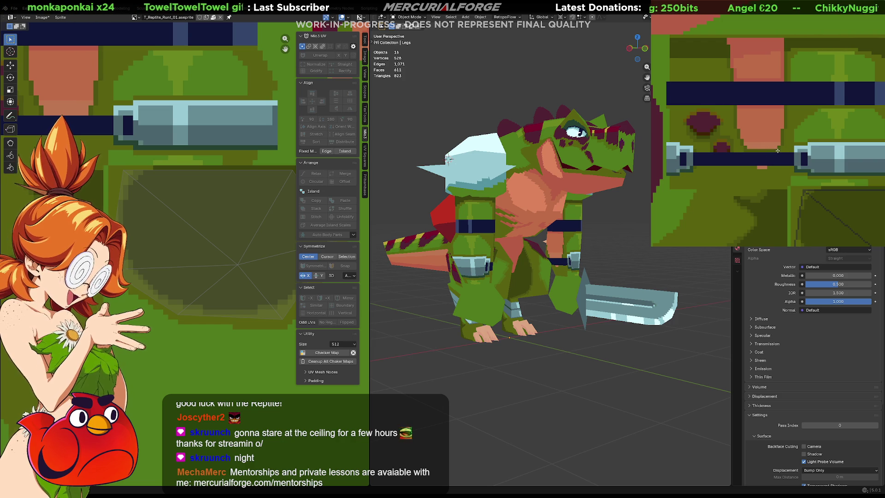
click(761, 167)
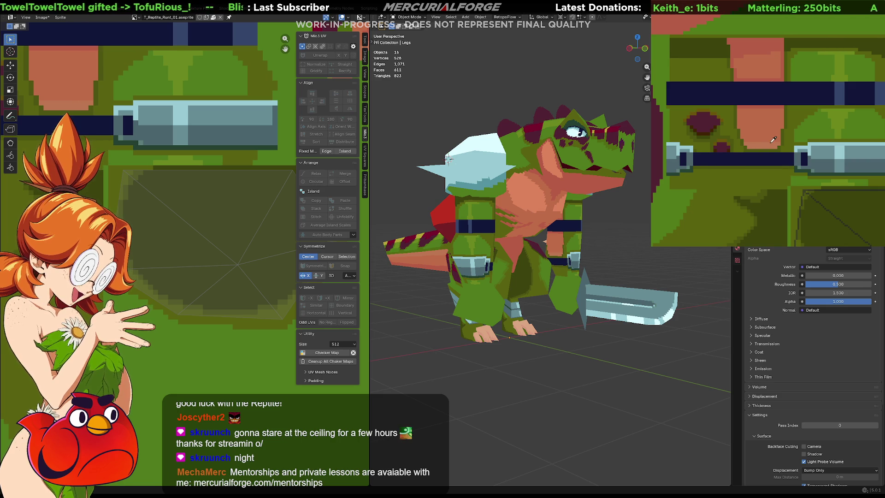
Paint a short salmon stroke near the leg strap and orbit the reptile to check head, sword and tail.
mouse_move(748, 168)
mouse_down()
mouse_move(775, 173)
mouse_move(768, 178)
mouse_up()
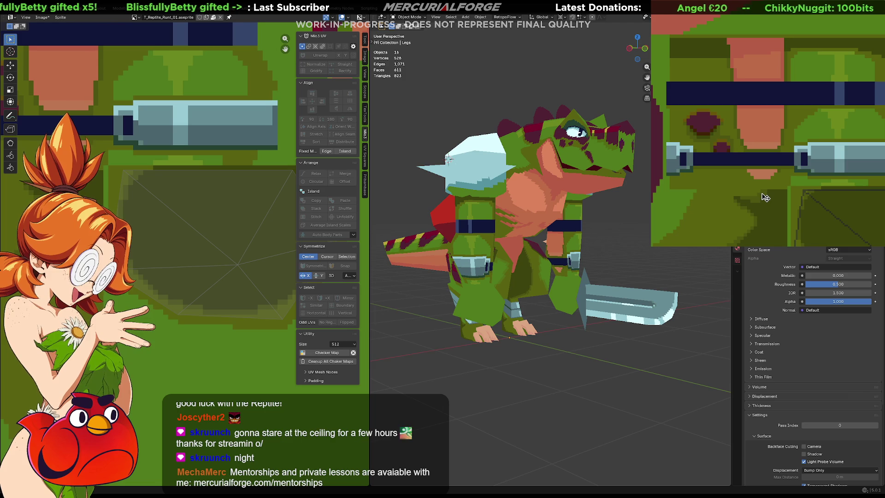
scroll(533, 235, down, 4)
mouse_move(547, 251)
middle_down()
mouse_move(458, 252)
mouse_move(536, 270)
middle_up()
scroll(536, 269, up, 3)
scroll(536, 270, up, 4)
scroll(536, 270, up, 2)
middle_drag(764, 110, 781, 138)
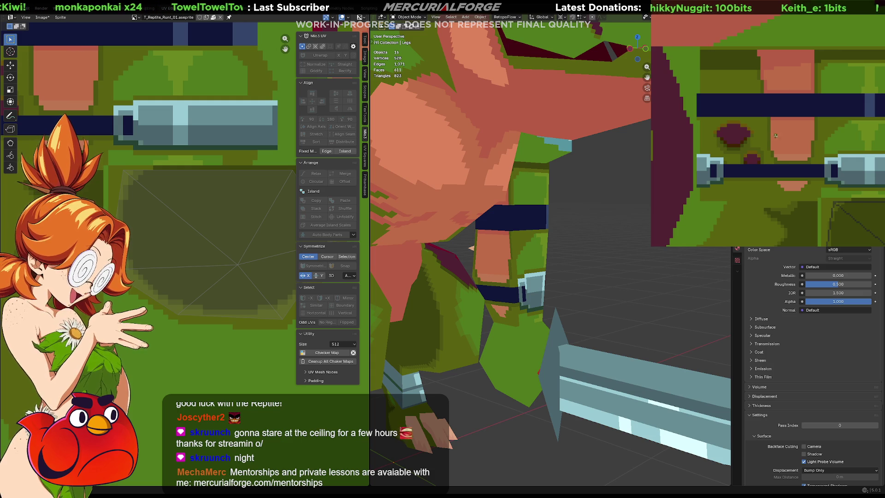
mouse_move(623, 262)
middle_down()
mouse_move(570, 258)
mouse_move(611, 263)
middle_up()
scroll(623, 262, down, 3)
scroll(638, 259, down, 2)
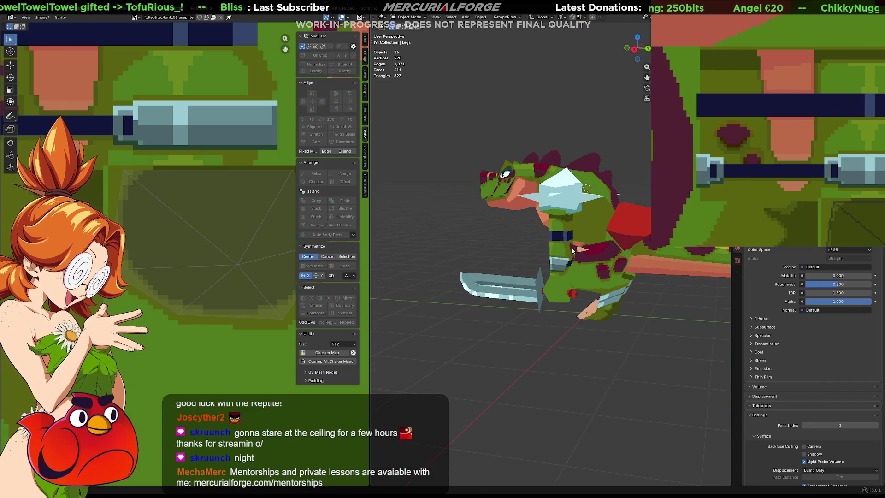
middle_drag(475, 228, 591, 224)
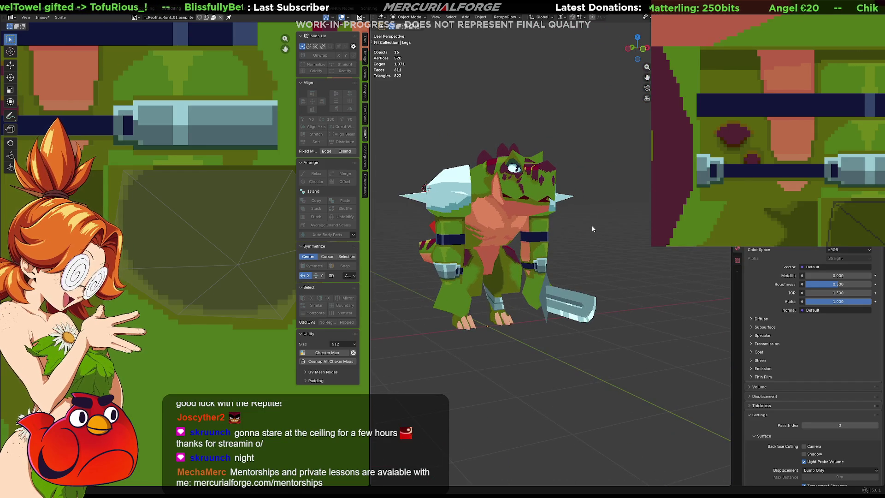
scroll(552, 239, down, 3)
mouse_move(532, 241)
middle_down()
mouse_move(644, 250)
mouse_move(541, 248)
mouse_move(497, 267)
middle_up()
scroll(522, 252, up, 3)
scroll(522, 251, up, 2)
key(F3)
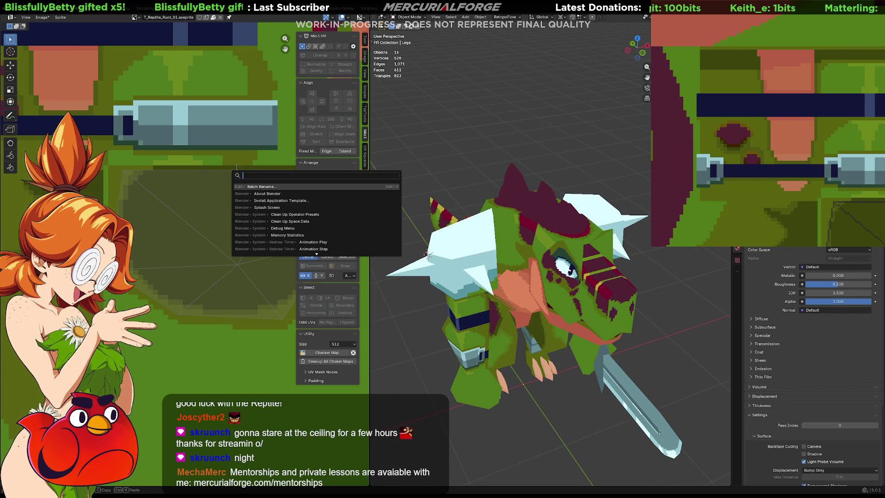
mouse_move(802, 105)
middle_down()
mouse_move(783, 105)
mouse_move(734, 73)
middle_up()
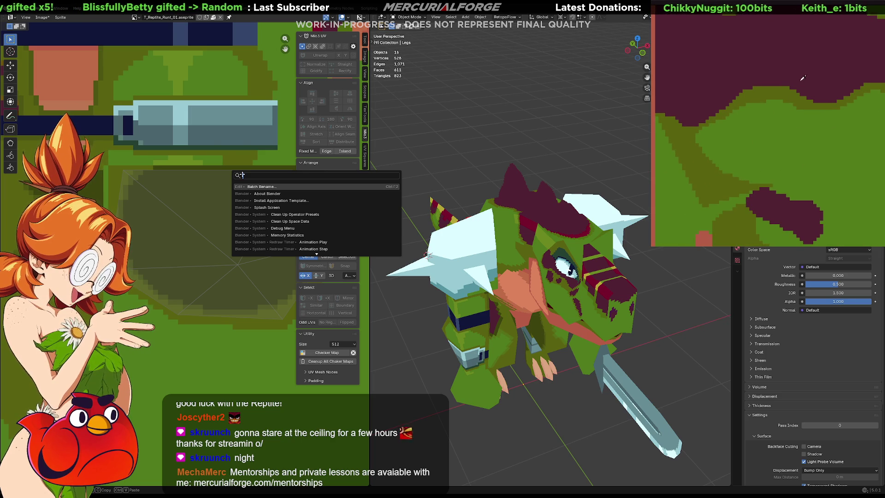
scroll(784, 113, right, 5)
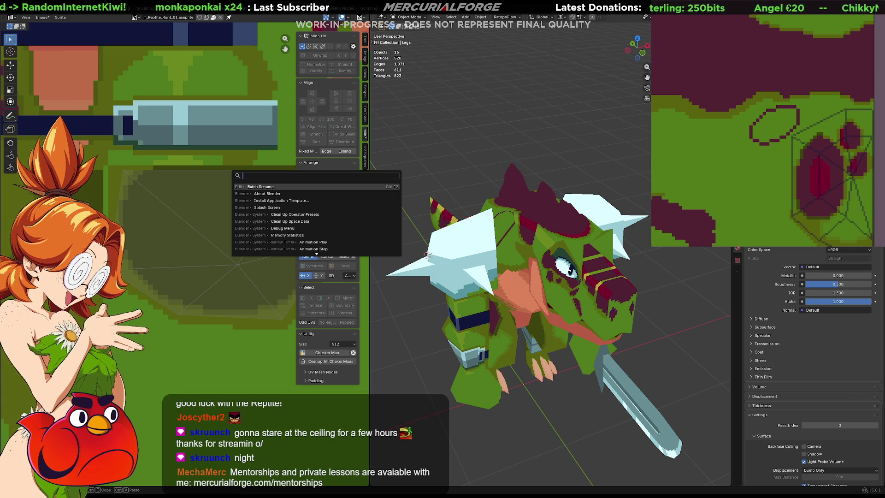
key(Escape)
mouse_move(484, 184)
middle_down()
mouse_move(392, 196)
mouse_move(440, 225)
middle_up()
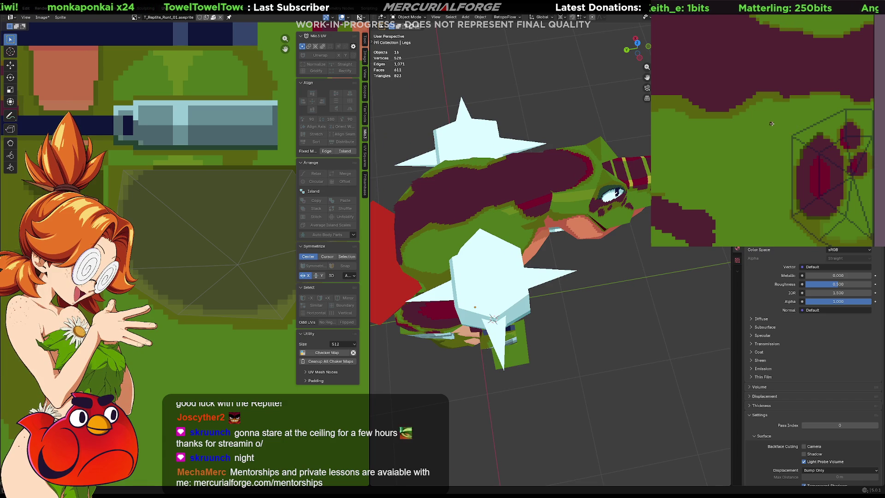
Try a maroon oval and a dark line on the skin texture, undoing each attempt.
drag(784, 118, 777, 113)
key(ctrl+z)
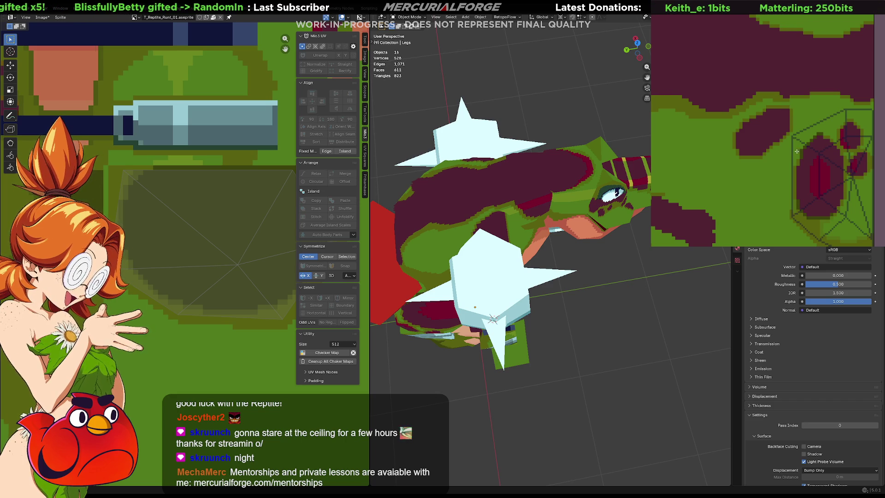
mouse_move(485, 245)
middle_down()
mouse_move(514, 220)
mouse_move(524, 226)
middle_up()
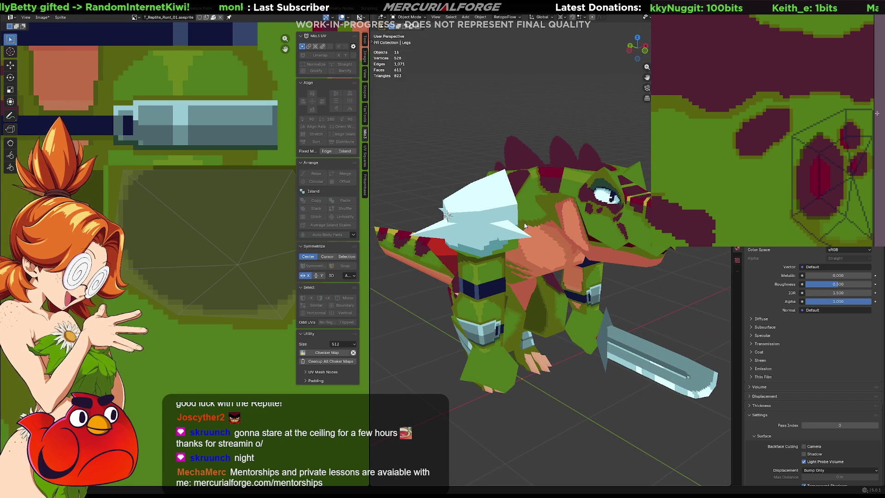
drag(787, 120, 776, 153)
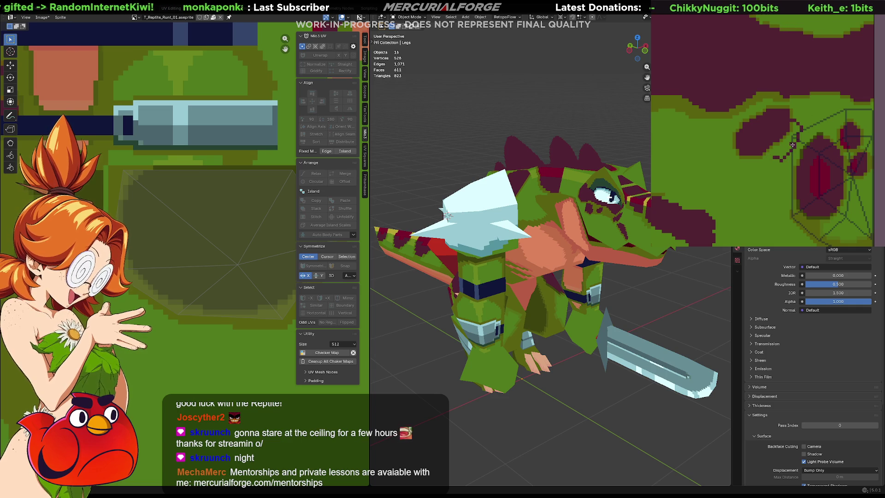
key(ctrl+z)
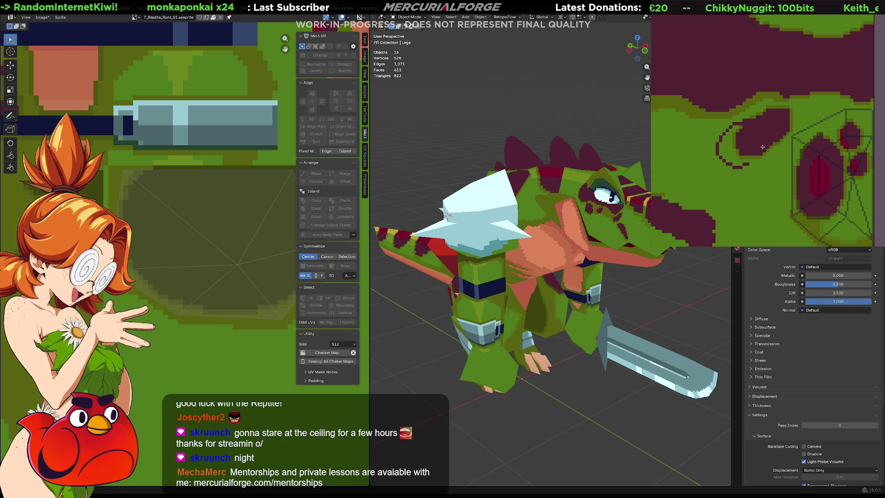
Paint and reshape a maroon scale blob, undo its dark outline, and pan to review the sheet.
drag(775, 103, 733, 128)
drag(769, 136, 779, 131)
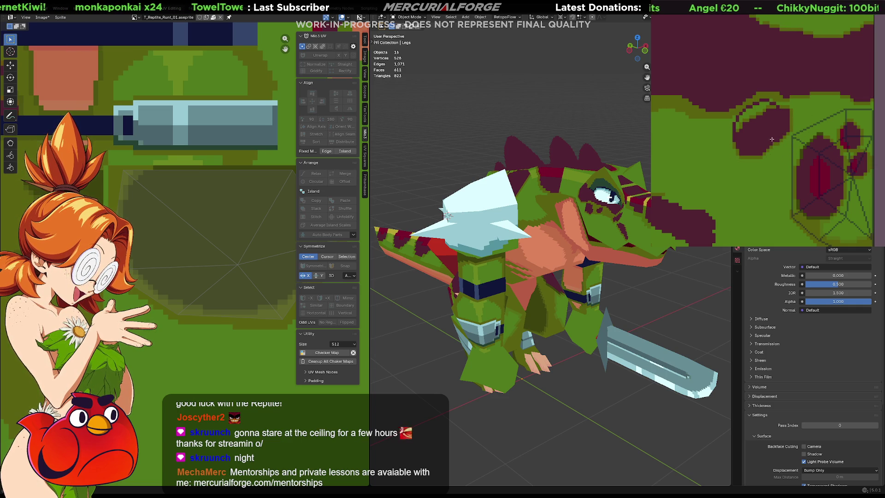
drag(794, 101, 793, 102)
key(ctrl+z)
mouse_move(779, 138)
middle_down()
mouse_move(758, 143)
mouse_move(766, 105)
middle_up()
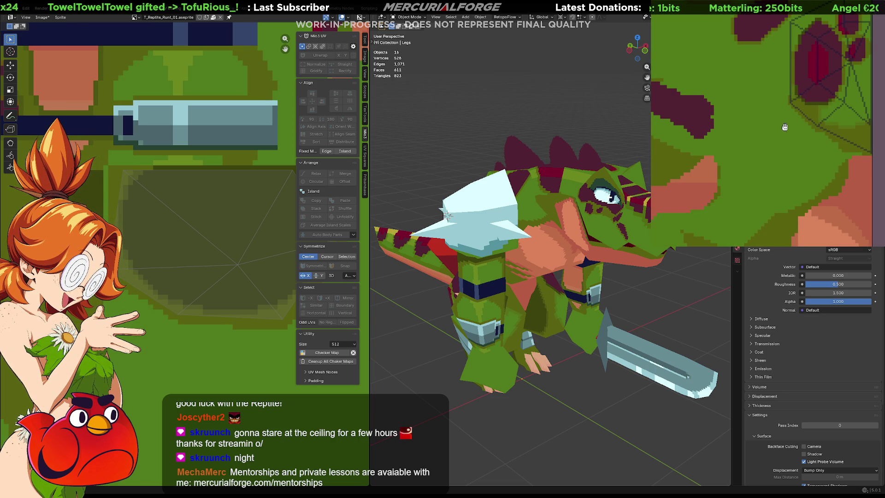
mouse_move(784, 128)
middle_down()
mouse_move(786, 166)
mouse_move(768, 135)
mouse_move(858, 113)
middle_up()
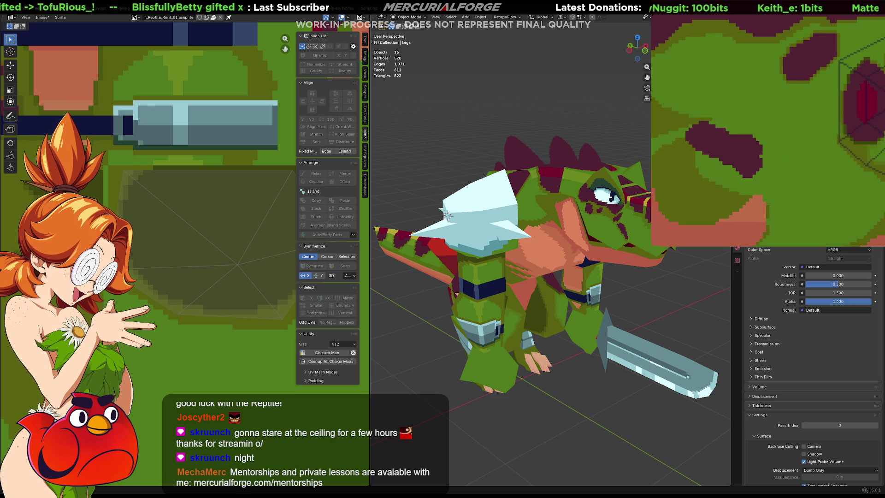
Make the mesh active, enter Edit Mode, select a face and drag one UV edge downward.
click(527, 199)
key(Tab)
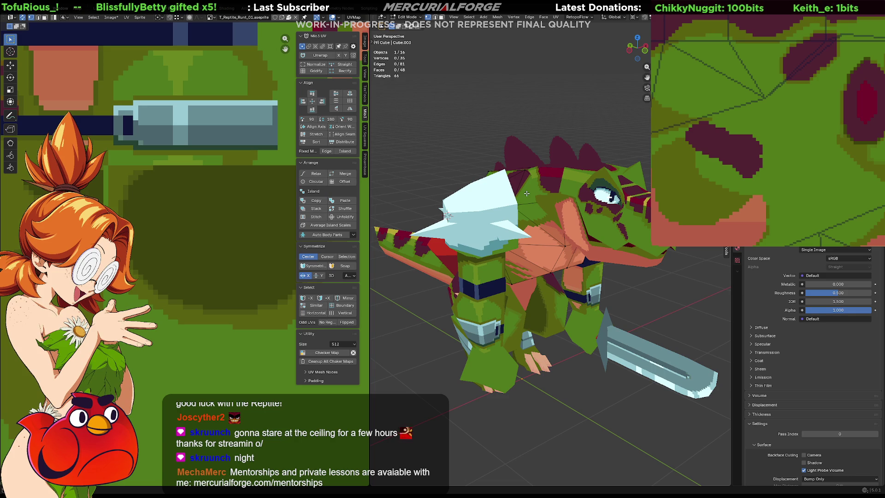
click(527, 194)
scroll(141, 274, up, 2)
scroll(142, 275, up, 2)
scroll(145, 274, up, 2)
scroll(152, 272, up, 2)
scroll(165, 269, up, 2)
scroll(164, 268, down, 1)
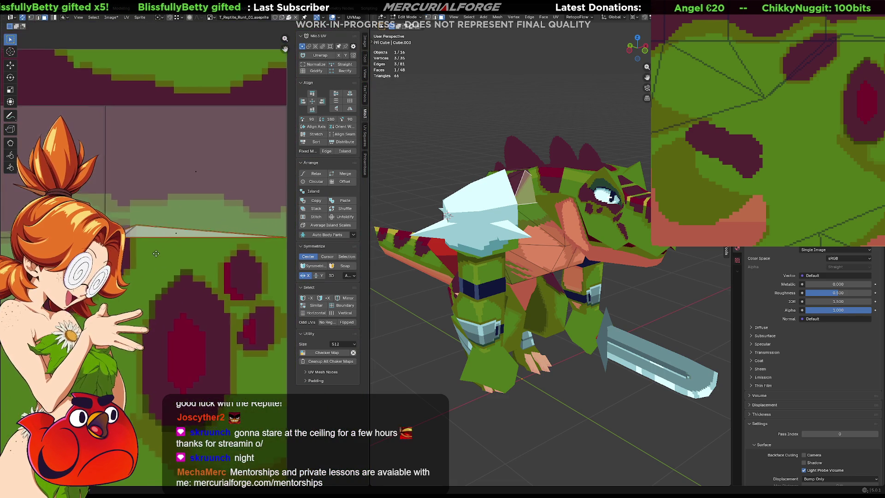
scroll(165, 263, down, 1)
scroll(165, 261, down, 1)
scroll(188, 271, down, 1)
scroll(221, 242, down, 1)
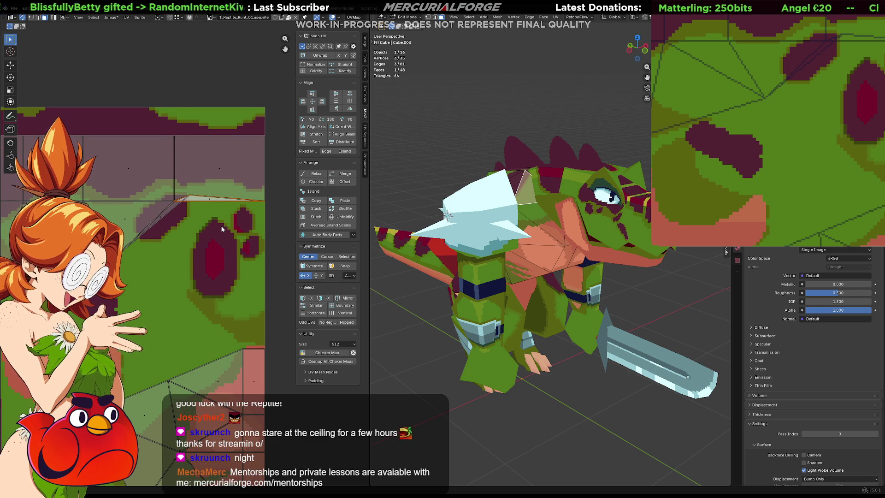
click(188, 196)
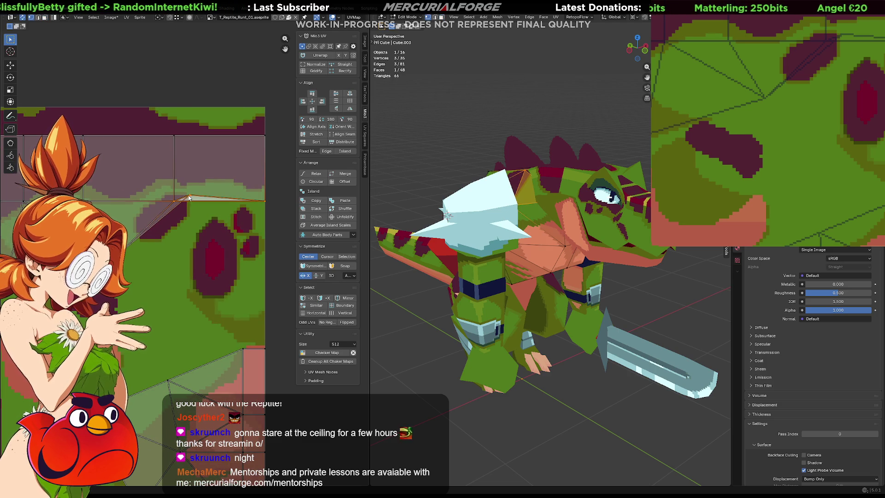
drag(188, 196, 187, 209)
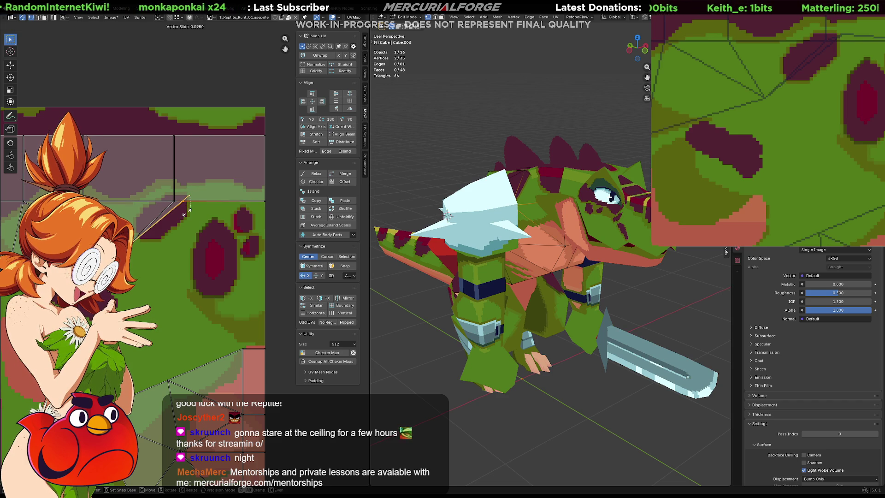
click(186, 212)
Move the UV vertex vertically down toward the maroon marking on the texture.
key(g)
key(y)
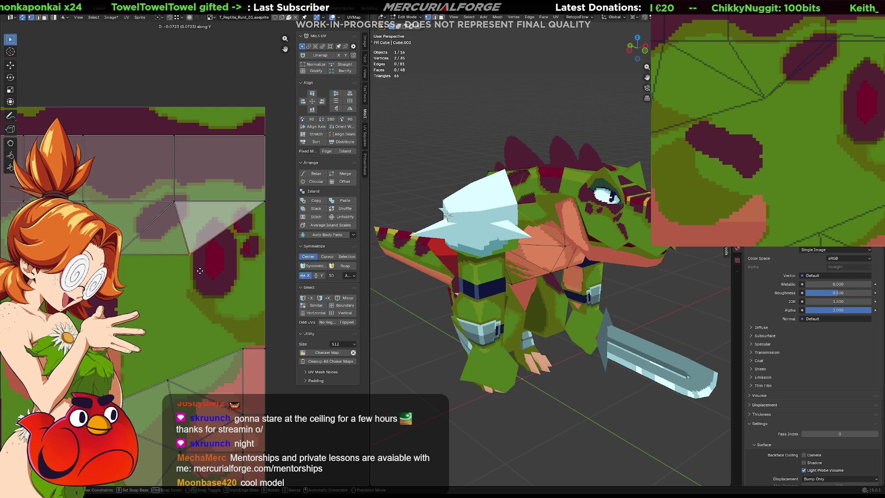
click(199, 270)
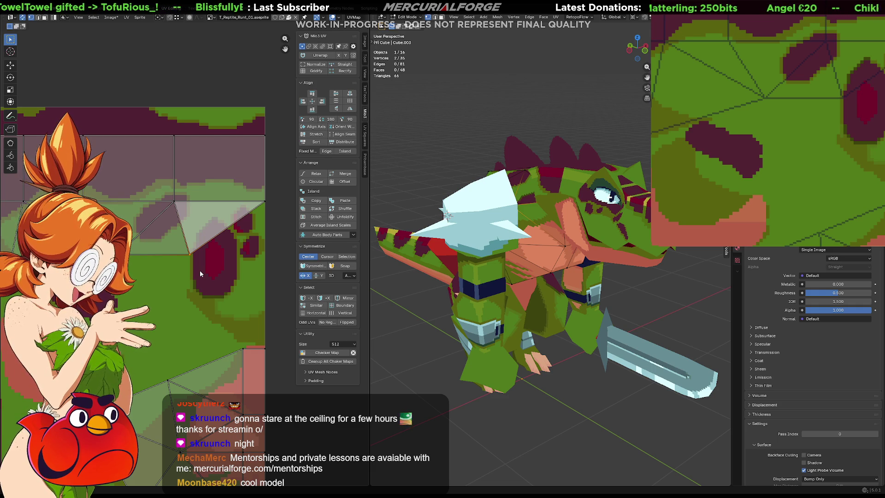
mouse_move(433, 186)
middle_down()
mouse_move(403, 297)
mouse_move(525, 235)
mouse_move(537, 277)
middle_up()
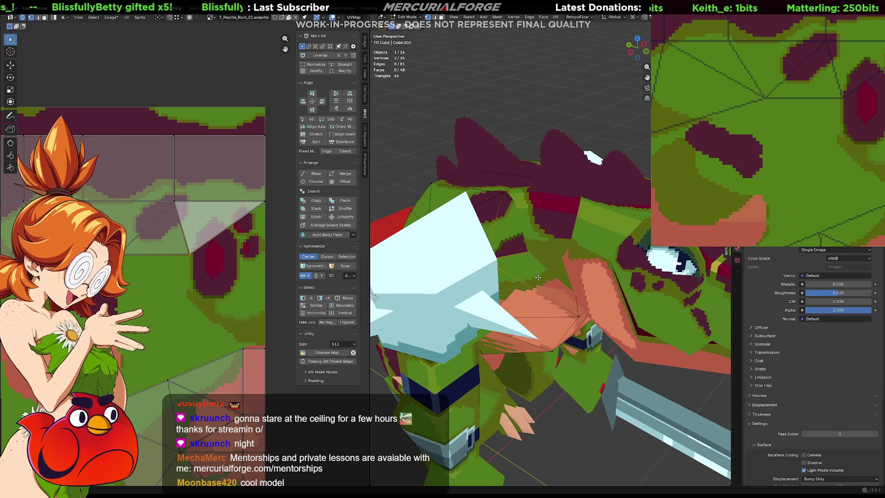
Fine-tune the UV vertex position, nudging it slightly right, and confirm.
drag(194, 251, 264, 243)
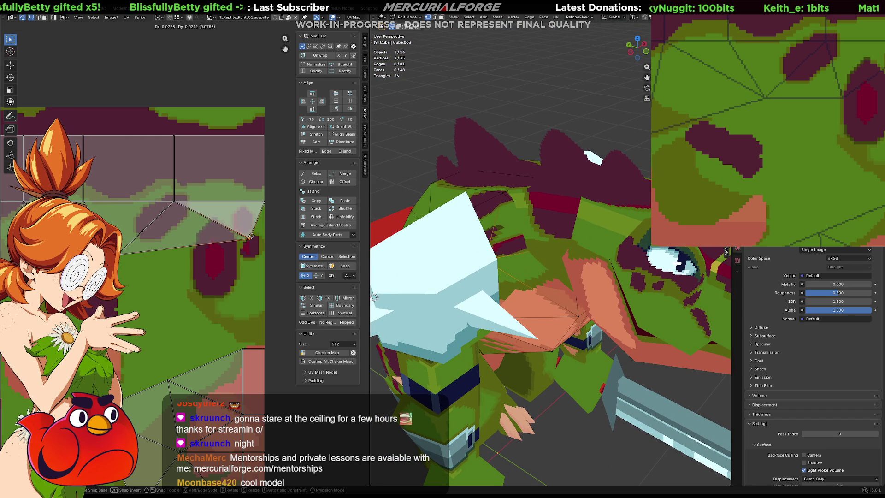
mouse_move(264, 244)
mouse_down()
mouse_move(142, 195)
mouse_move(149, 147)
mouse_move(202, 253)
mouse_up()
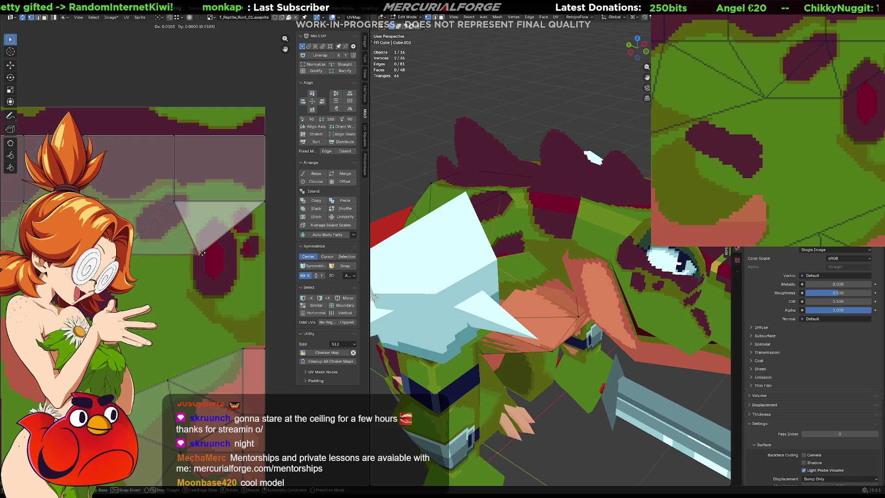
drag(202, 252, 212, 250)
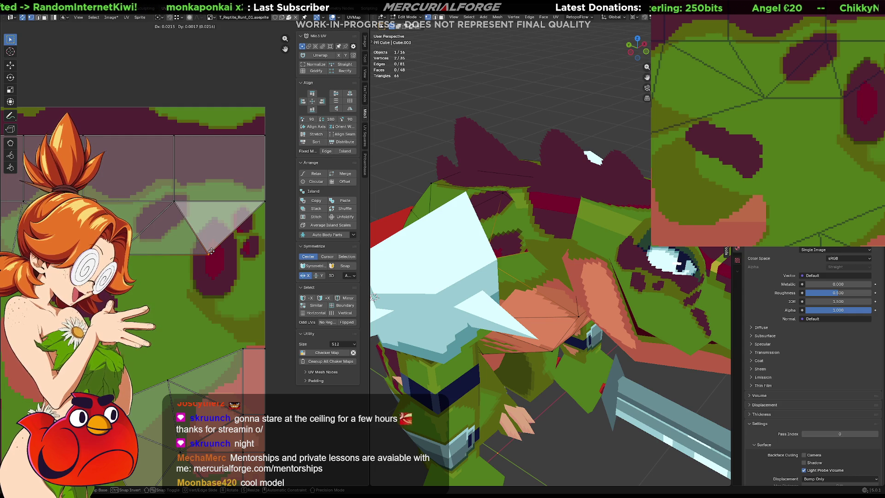
click(211, 251)
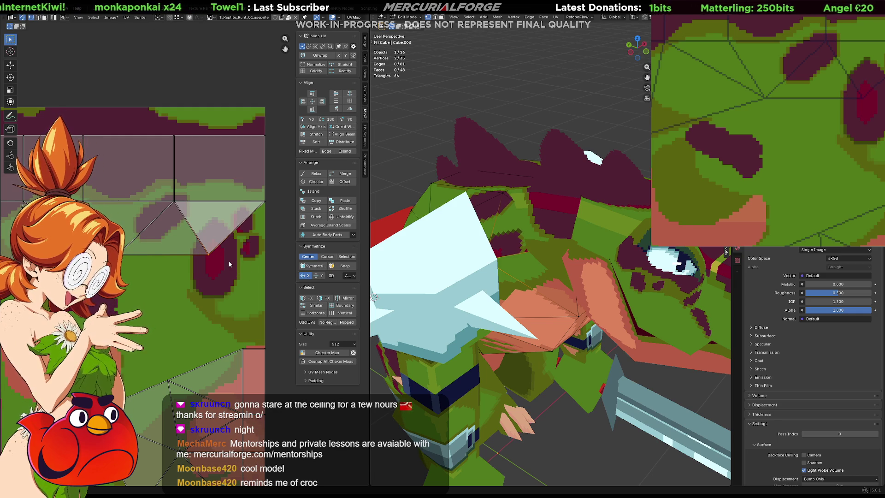
scroll(228, 260, down, 2)
scroll(224, 282, down, 1)
shift+scroll(249, 273, down, 2)
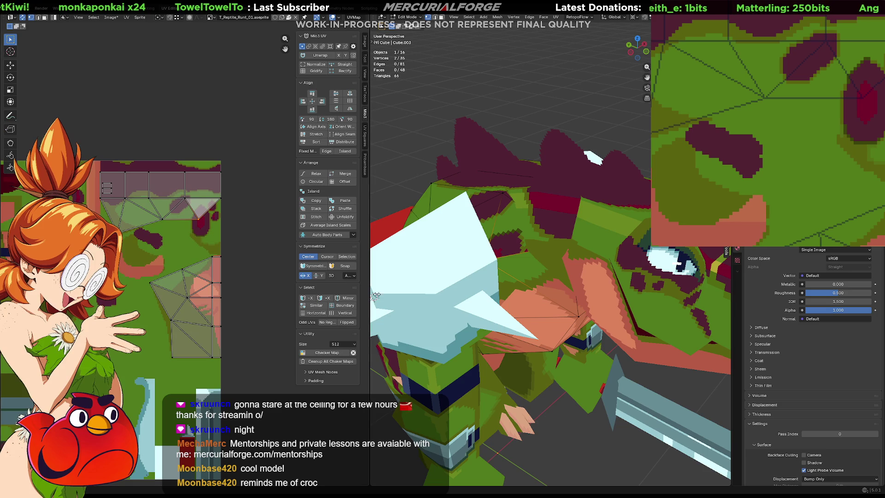
scroll(520, 323, down, 2)
scroll(525, 320, down, 2)
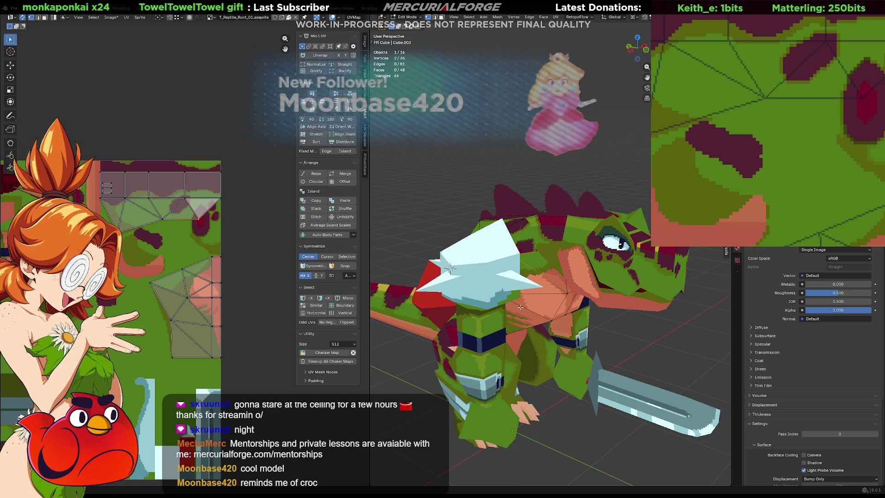
middle_drag(537, 315, 551, 304)
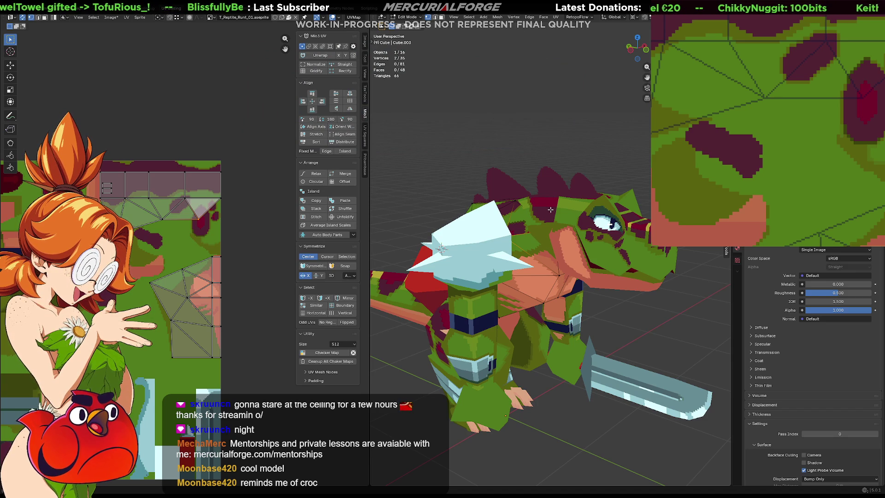
scroll(107, 190, up, 2)
scroll(107, 190, up, 2)
scroll(108, 190, up, 2)
scroll(223, 212, down, 3)
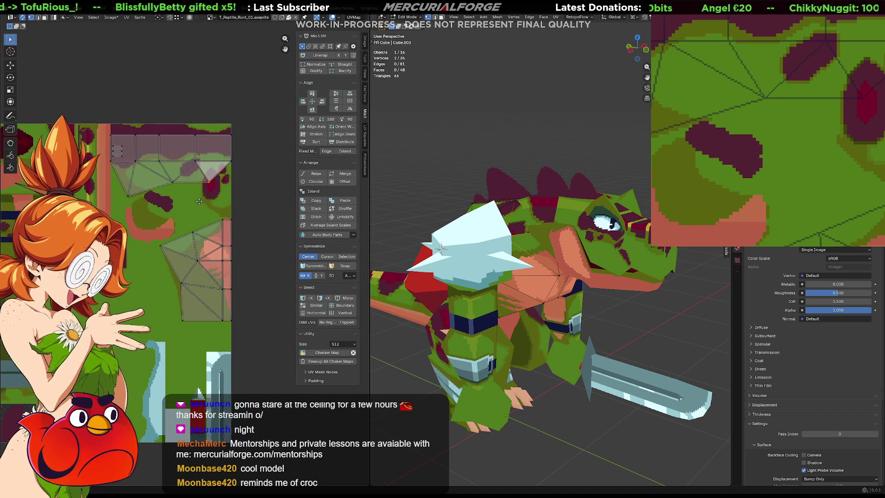
scroll(222, 211, up, 1)
scroll(228, 224, up, 1)
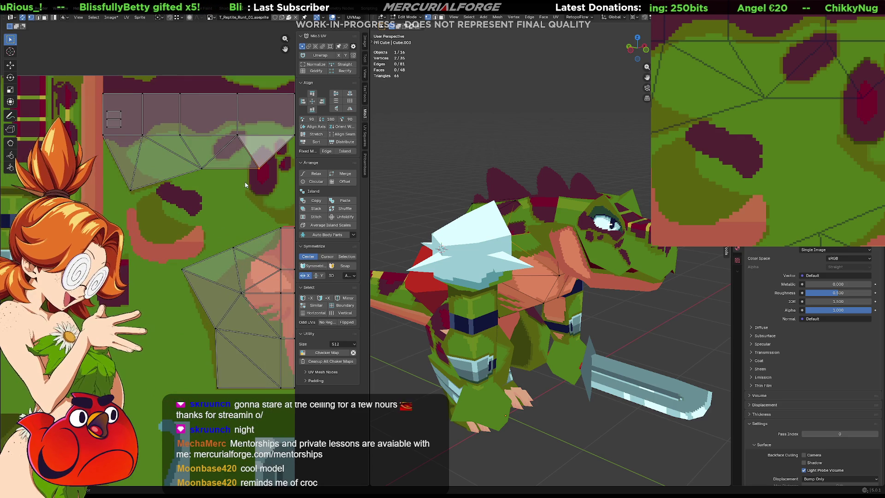
scroll(217, 216, up, 1)
middle_drag(471, 298, 576, 308)
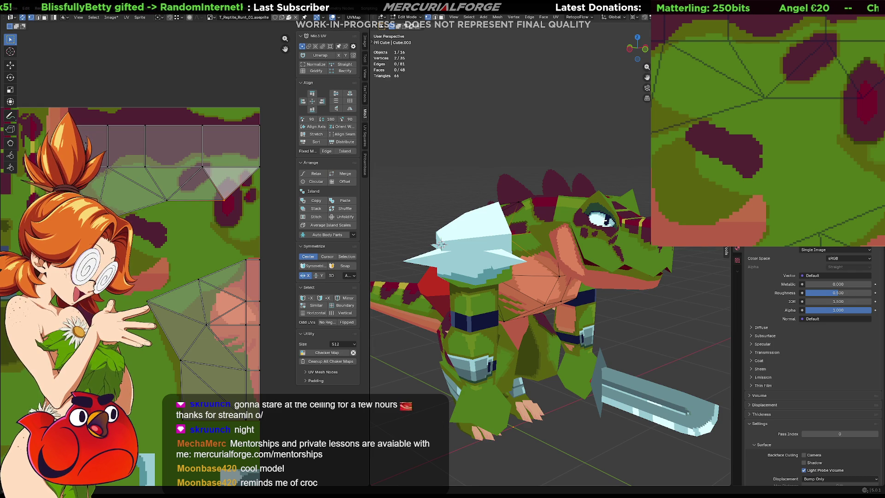
mouse_move(440, 244)
middle_down()
mouse_move(514, 292)
mouse_move(412, 300)
mouse_move(575, 271)
mouse_move(561, 270)
middle_up()
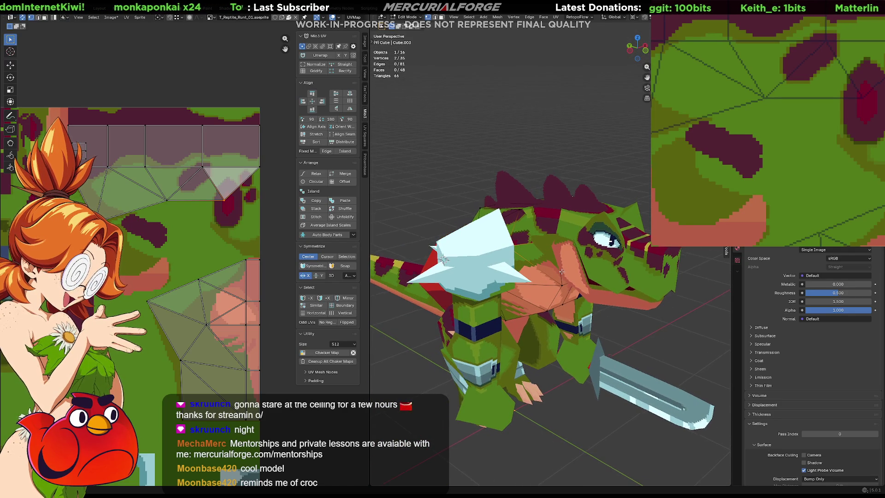
middle_drag(562, 271, 592, 265)
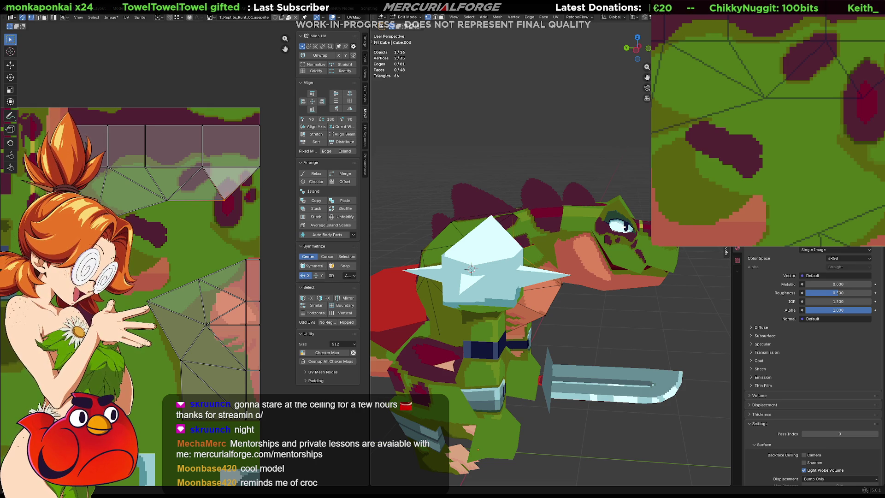
key(a)
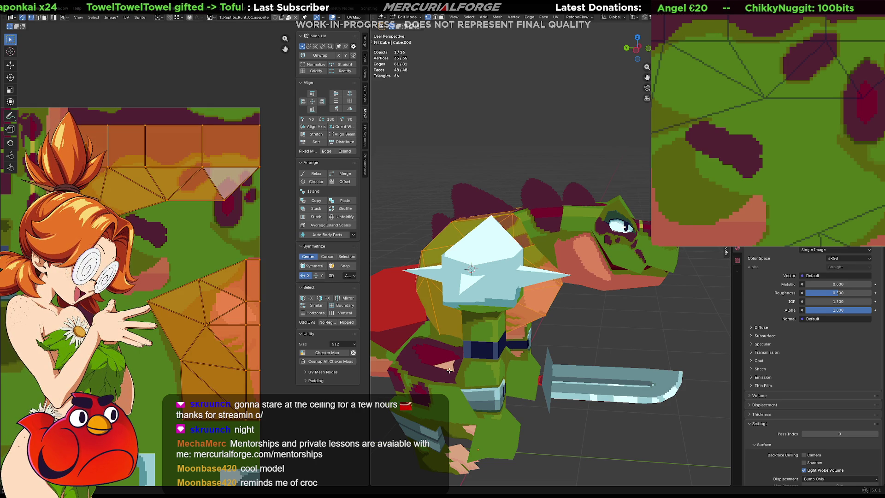
Select all 16 reptile parts and enter multi-object Edit Mode on them together.
key(Tab)
key(a)
key(Tab)
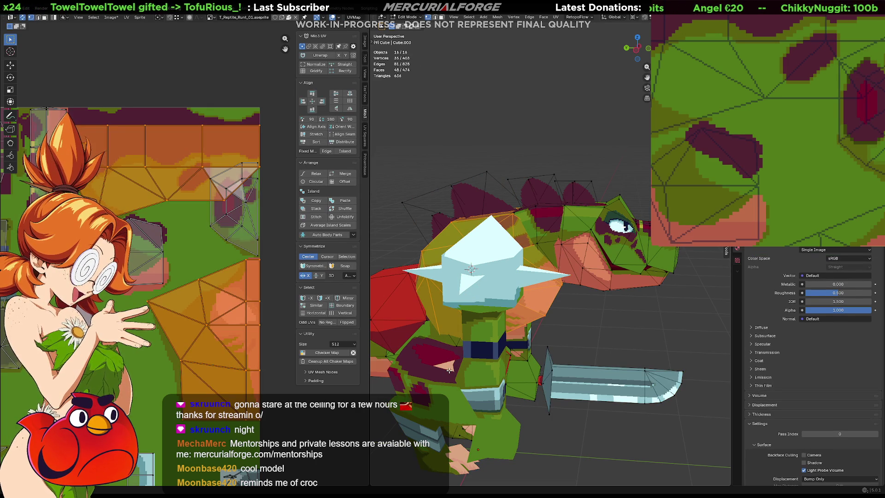
mouse_move(600, 335)
middle_down()
mouse_move(463, 306)
mouse_move(608, 349)
middle_up()
Clear the selection and select the Legs piece's seam-bounded island with select-linked.
key(alt+a)
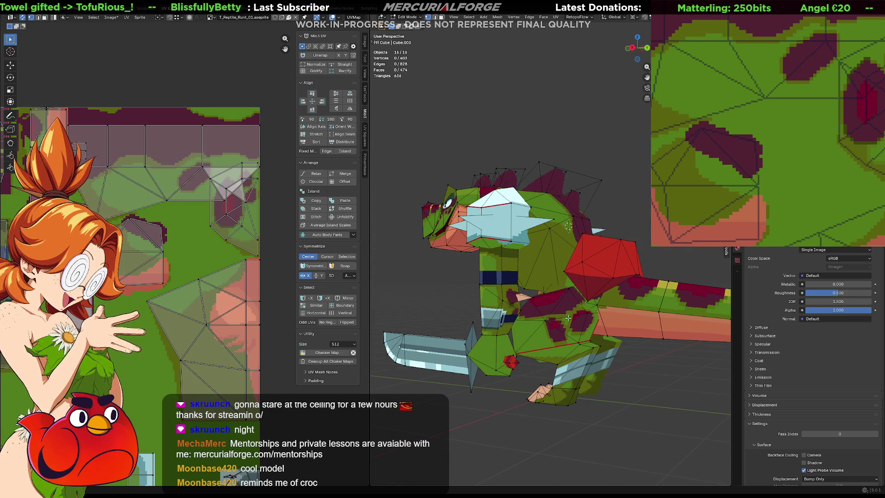
click(567, 313)
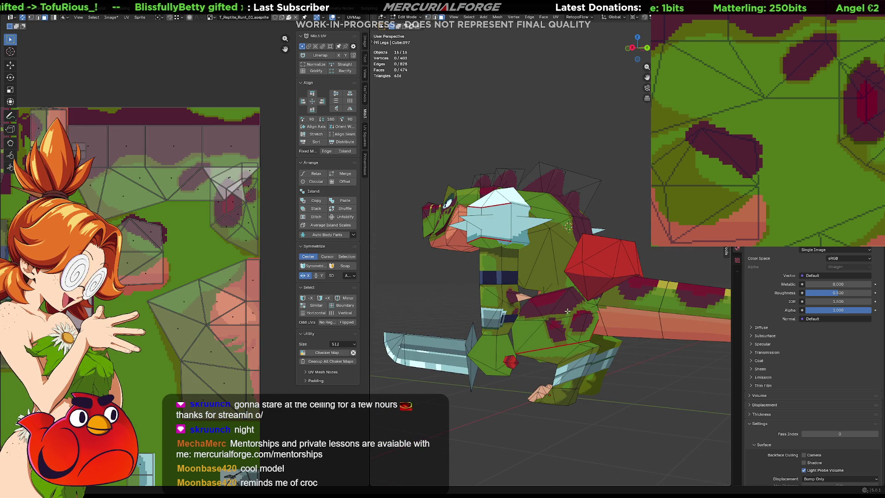
key(l)
mouse_move(511, 320)
middle_down()
mouse_move(657, 370)
mouse_move(643, 374)
middle_up()
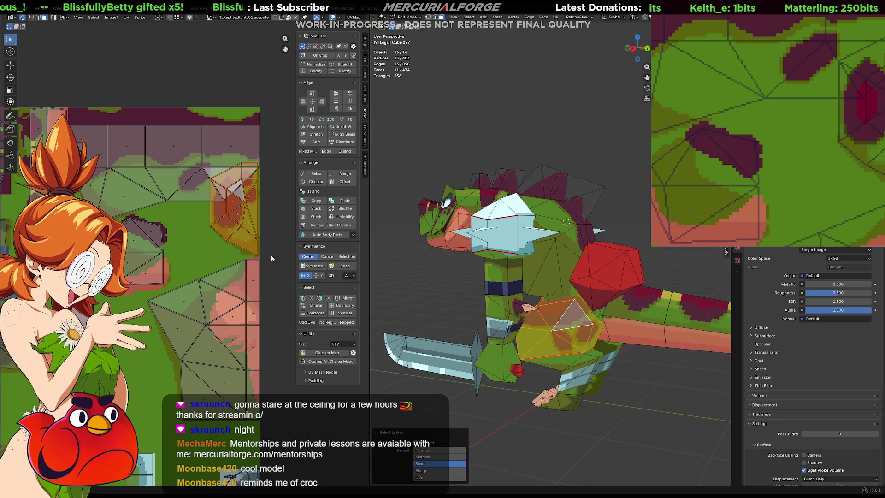
scroll(224, 266, down, 1)
scroll(223, 267, down, 1)
scroll(253, 207, down, 1)
mouse_move(253, 207)
middle_down()
mouse_move(360, 198)
mouse_move(277, 200)
middle_up()
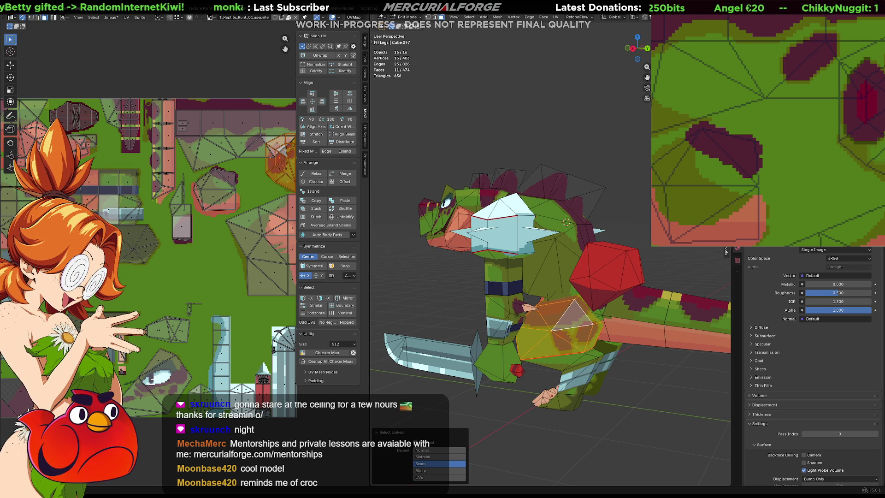
Move the leg UV island toward the texture's top-left and shrink it to about half size.
drag(202, 293, 144, 344)
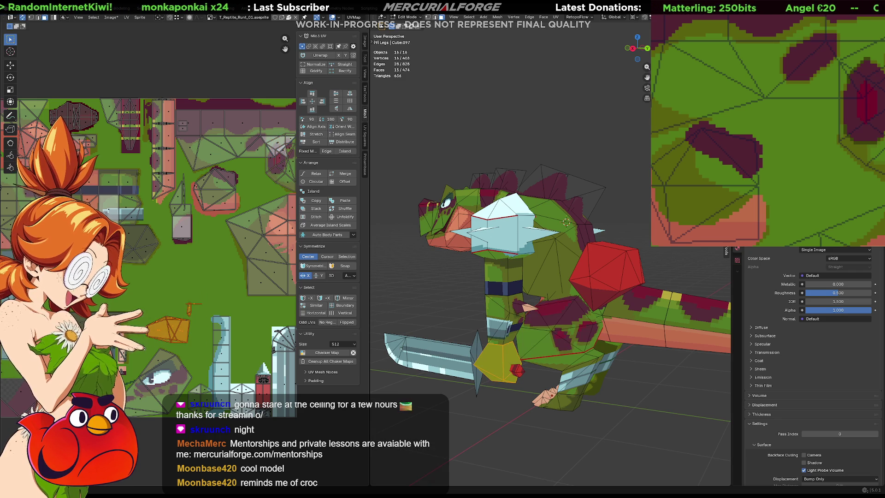
key(g)
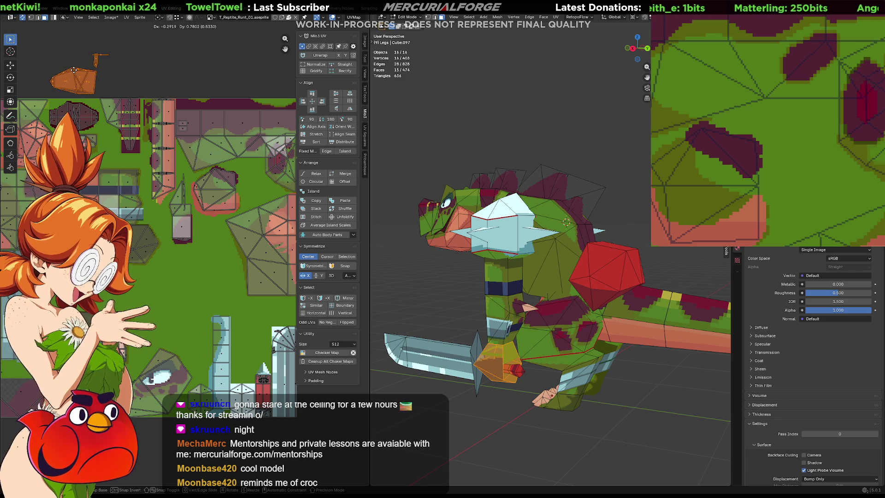
click(94, 89)
key(s)
click(83, 85)
Reposition the shrunken island, confirm its placement, and reselect the leg island.
key(g)
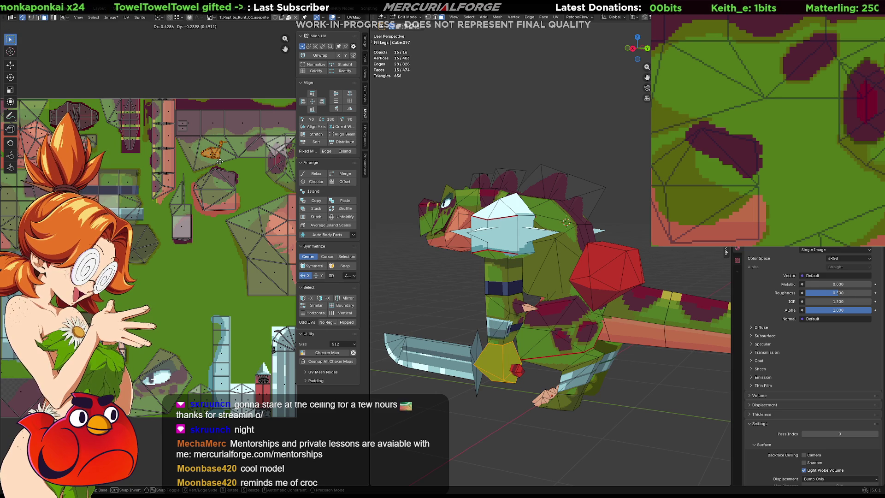
key(Return)
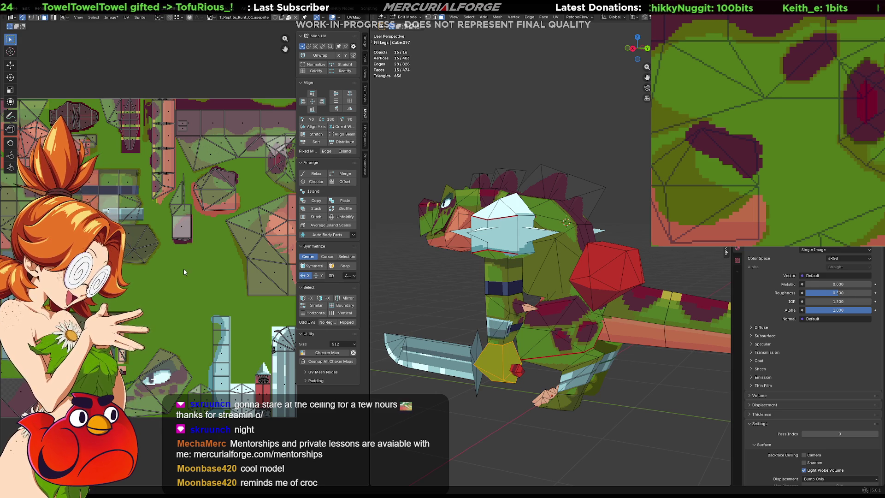
middle_drag(183, 269, 129, 279)
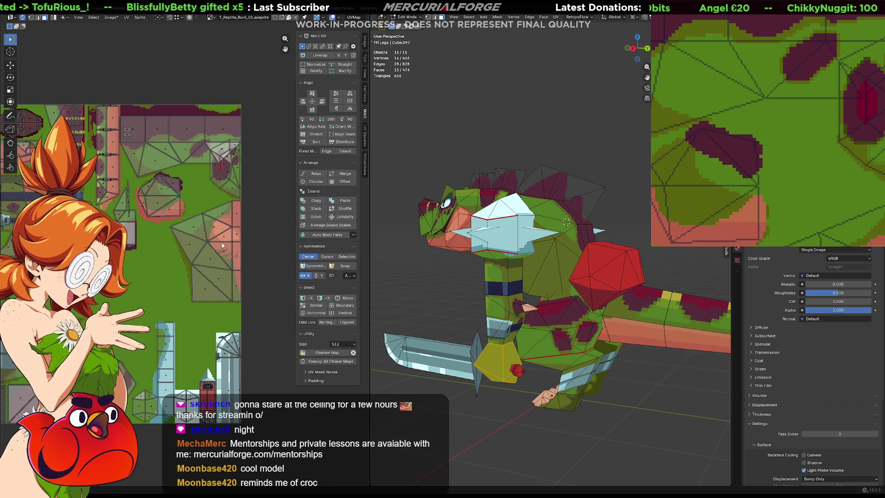
scroll(227, 189, up, 1)
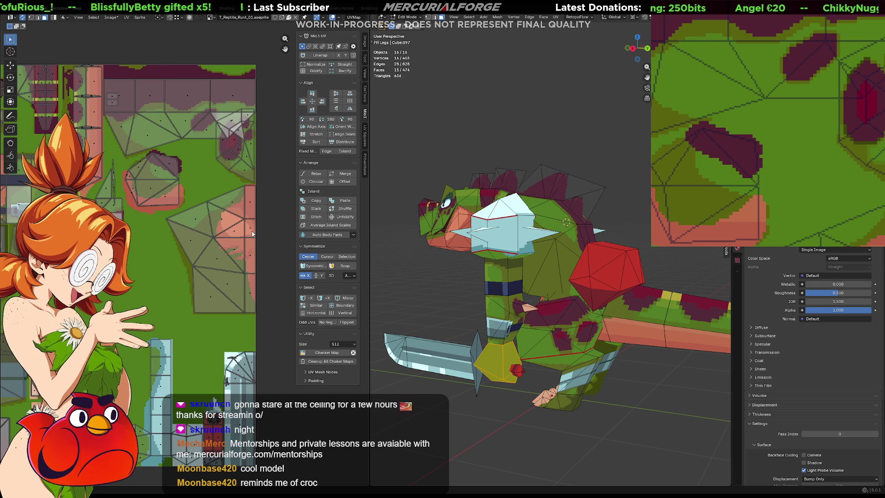
key(l)
key(l)
Move the selected leg islands along Y only onto another patch of the painted texture.
key(g)
key(y)
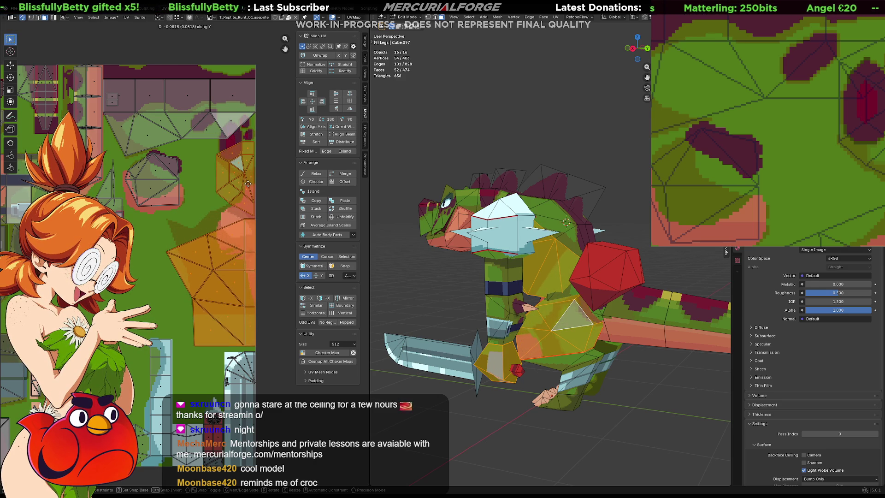
click(254, 202)
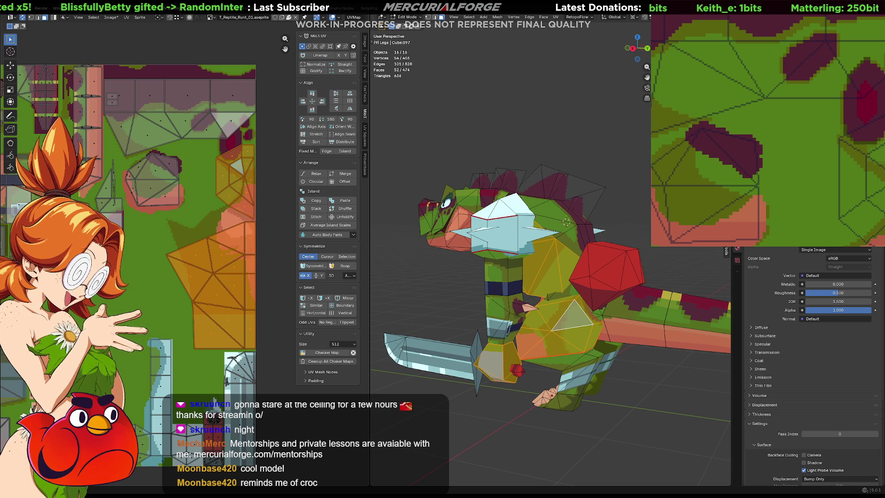
scroll(815, 128, down, 2)
scroll(814, 127, down, 2)
middle_drag(814, 128, 796, 111)
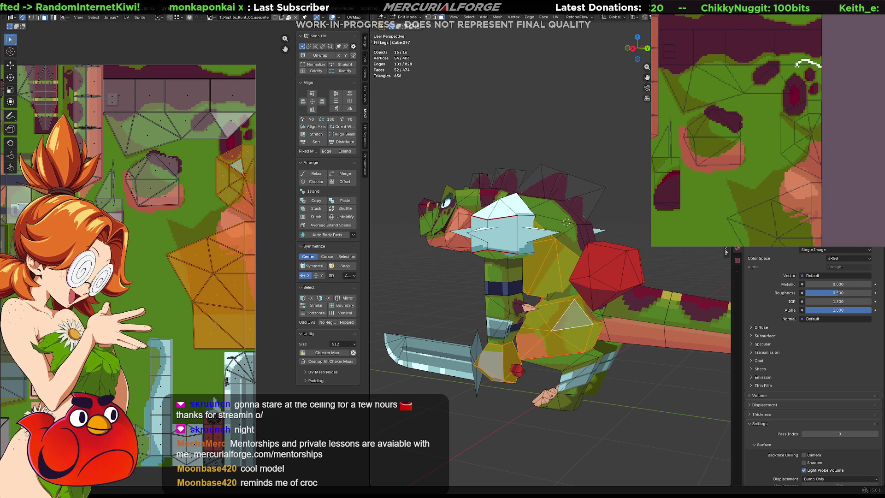
Lasso a freehand pixel selection around a patch of the reptile texture, redrawing the outline.
drag(820, 66, 759, 152)
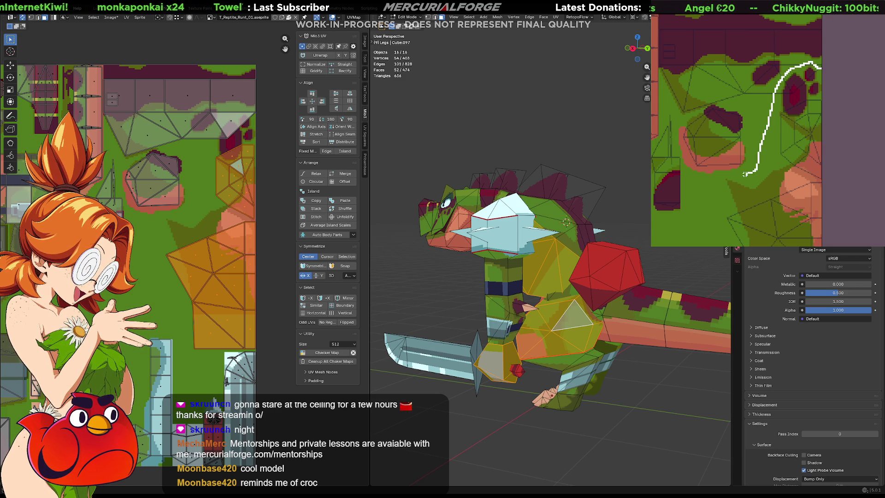
drag(709, 205, 822, 236)
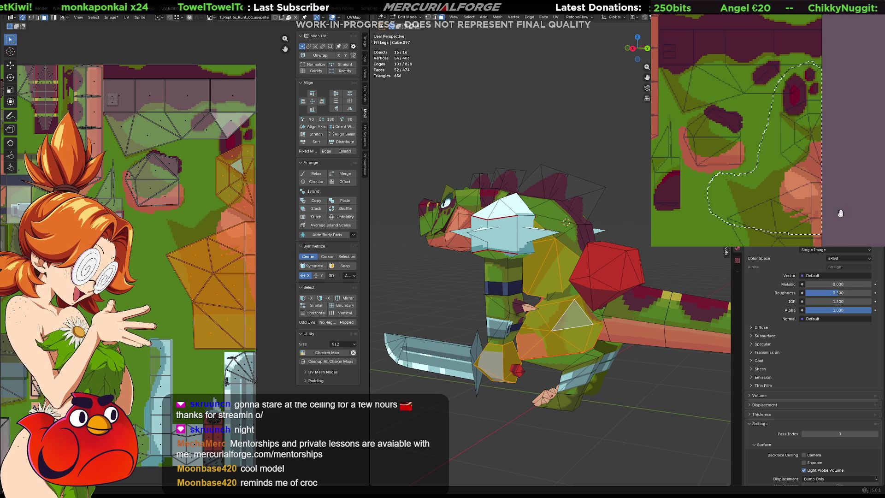
middle_drag(822, 236, 852, 111)
drag(839, 109, 807, 175)
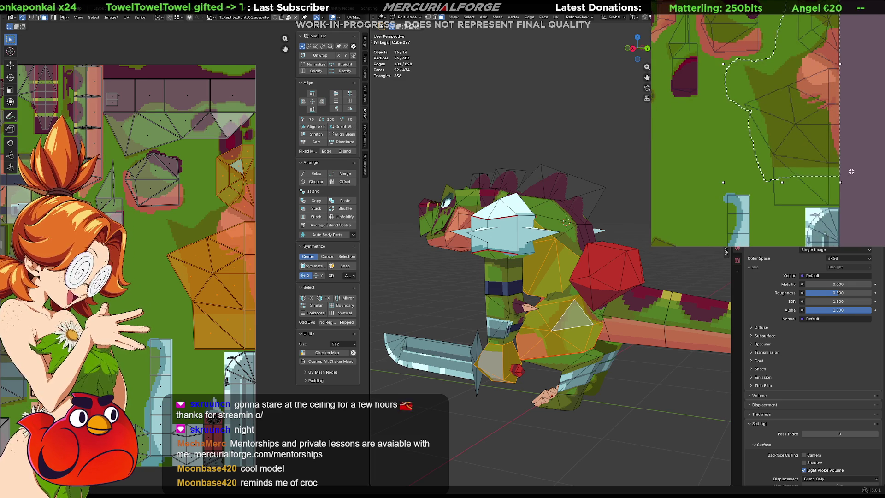
mouse_move(839, 103)
mouse_down()
mouse_move(761, 108)
mouse_move(759, 157)
mouse_move(838, 165)
mouse_up()
mouse_move(839, 94)
mouse_down()
mouse_move(765, 163)
mouse_move(840, 168)
mouse_up()
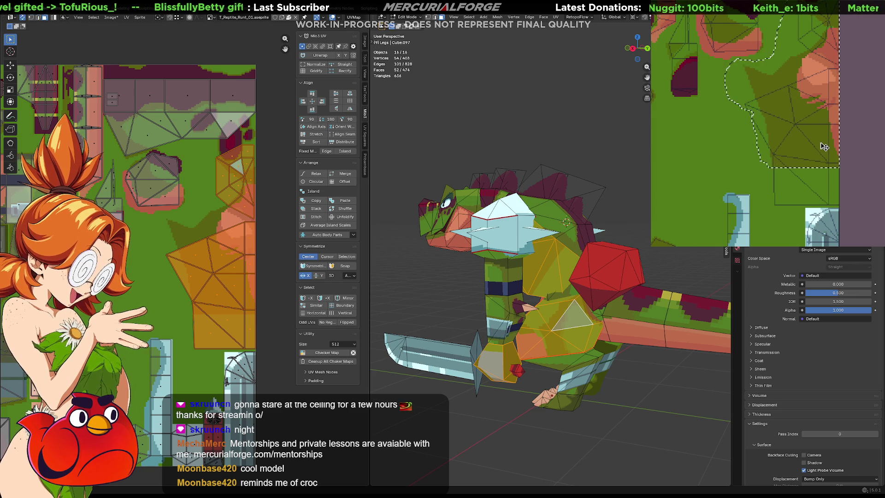
Shift the selected pixel patch, nudge it up slightly, and commit the move with a save.
drag(823, 156, 827, 193)
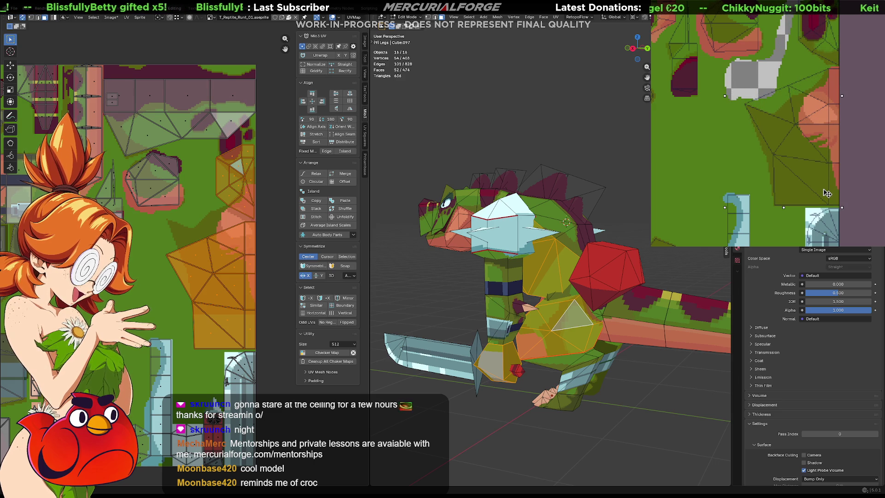
drag(828, 194, 827, 193)
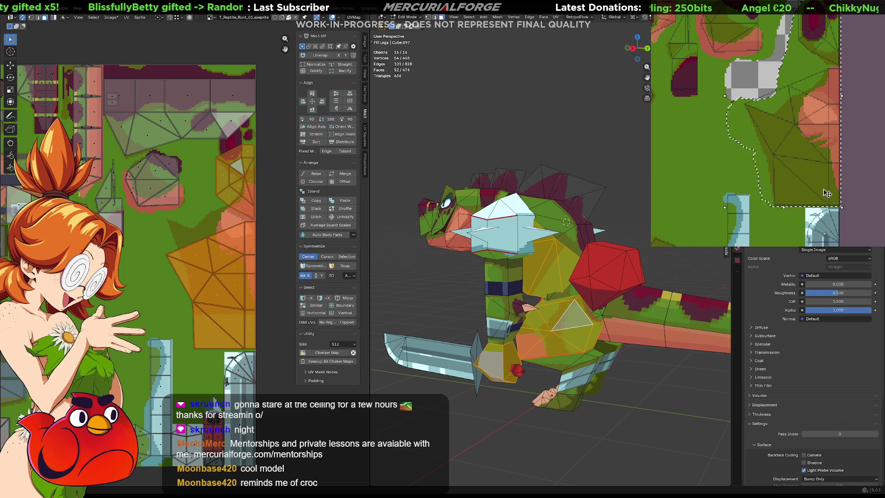
key(ctrl+s)
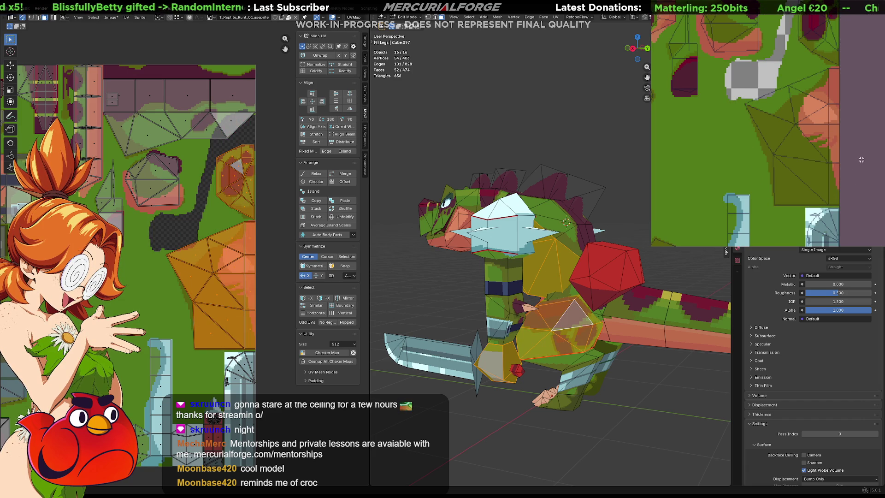
Deselect all faces, fill the transparent texture gap green, and orbit to inspect back, tail and spikes.
key(alt+a)
scroll(575, 253, up, 3)
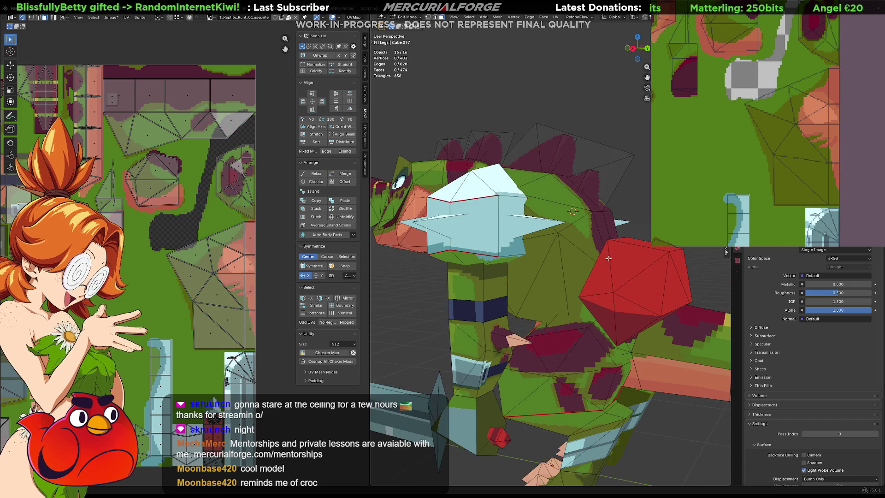
mouse_move(553, 235)
middle_down()
mouse_move(574, 254)
mouse_move(512, 232)
middle_up()
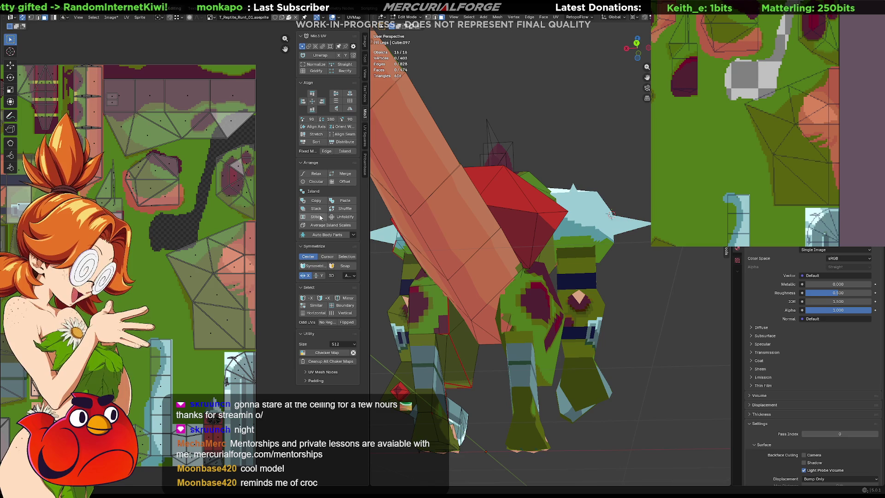
click(788, 69)
mouse_move(611, 215)
middle_down()
mouse_move(490, 280)
mouse_move(577, 293)
mouse_move(675, 292)
middle_up()
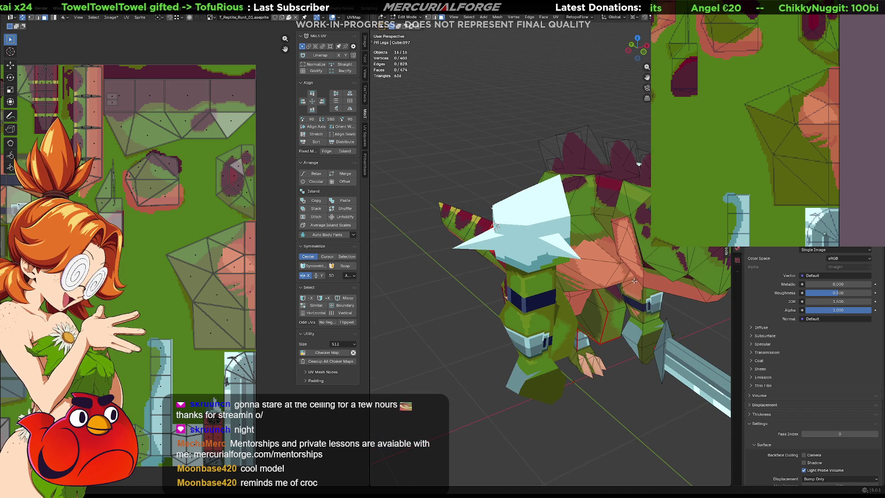
middle_drag(634, 281, 639, 272)
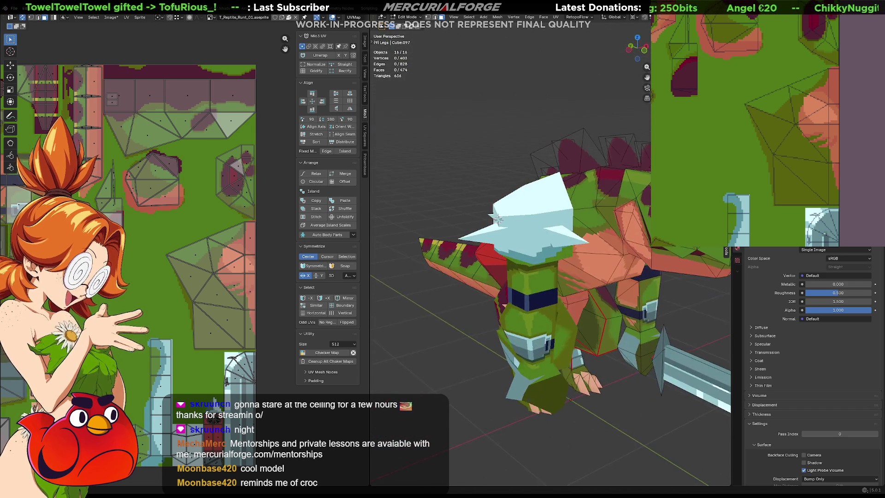
scroll(859, 61, up, 4)
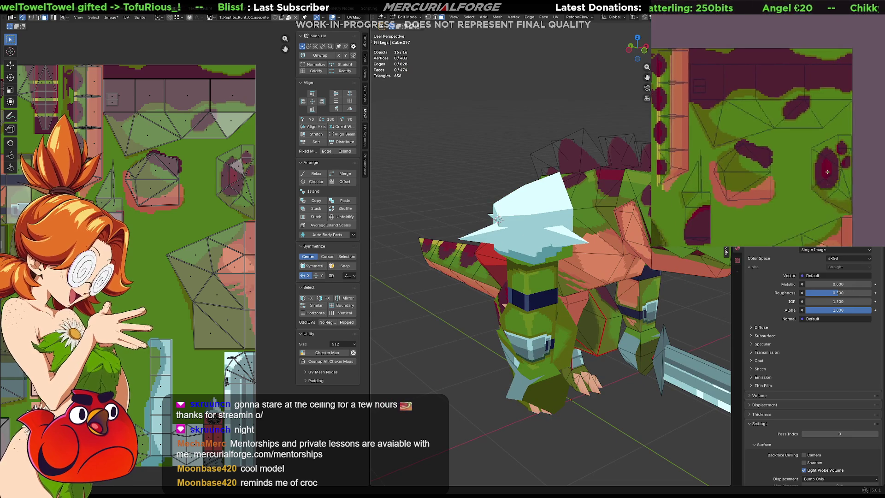
Try a maroon blob and oval over the triangle area, undoing each rough attempt.
middle_drag(860, 62, 807, 145)
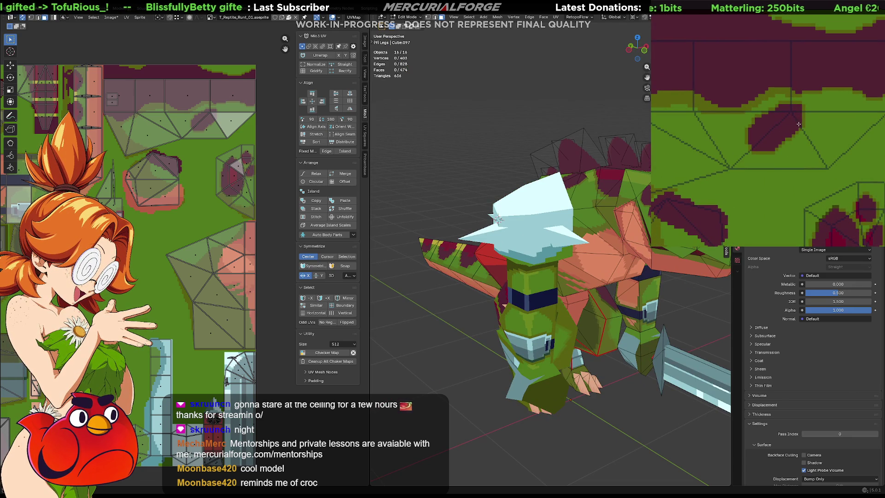
drag(801, 110, 777, 136)
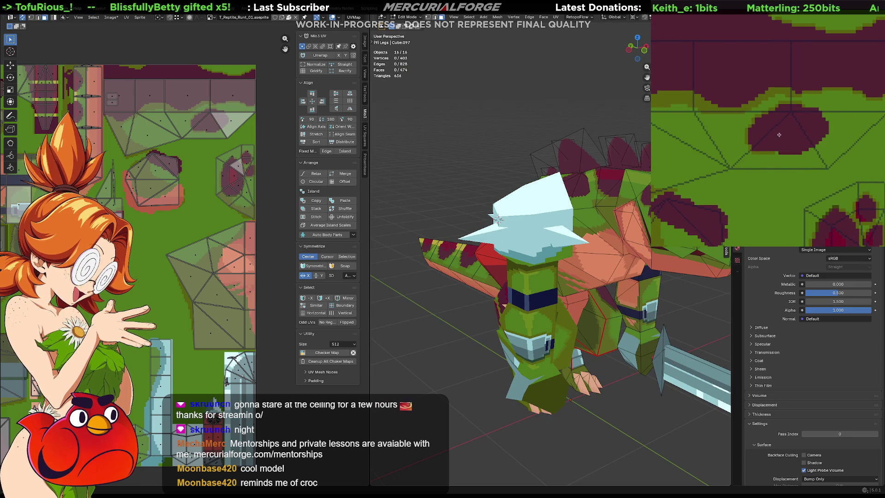
middle_drag(635, 179, 645, 200)
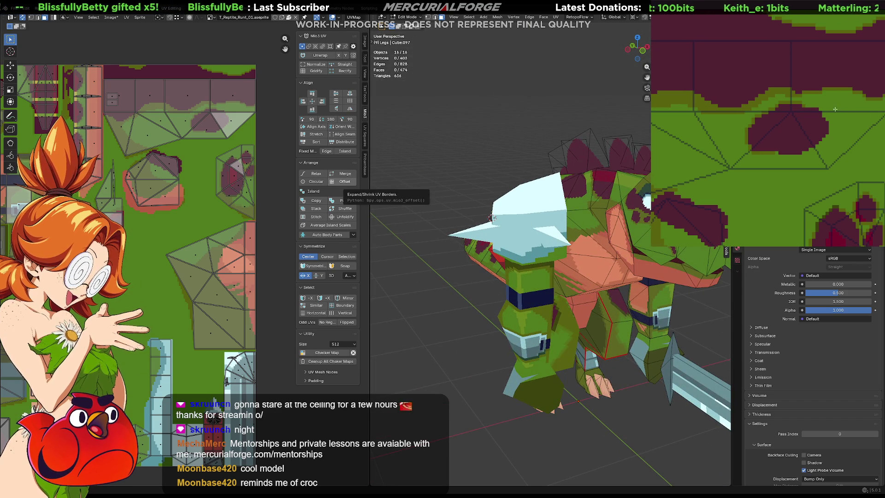
key(ctrl+z)
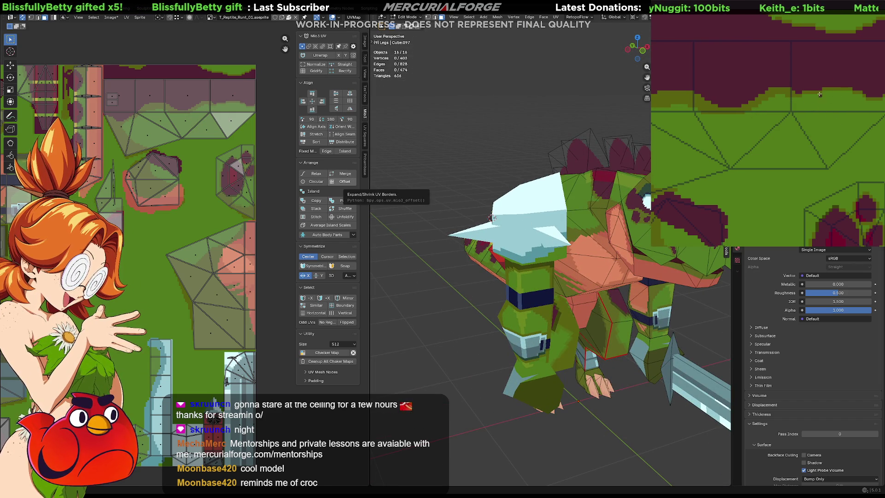
mouse_move(795, 106)
mouse_down()
mouse_move(820, 106)
mouse_move(803, 105)
mouse_move(825, 96)
mouse_move(801, 116)
mouse_up()
key(ctrl+z)
key(ctrl+z)
key(ctrl+z)
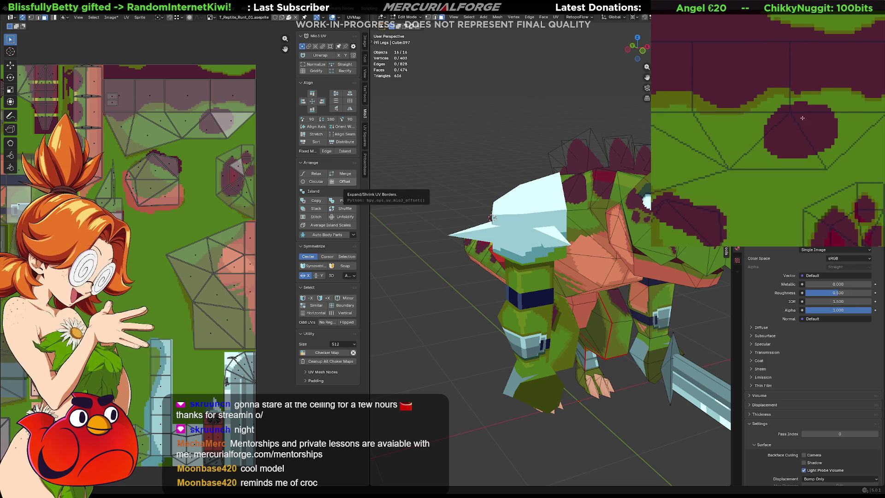
key(ctrl+z)
mouse_move(823, 115)
mouse_down()
mouse_move(802, 110)
mouse_move(768, 155)
mouse_up()
key(ctrl+z)
key(ctrl+z)
Paint a curved maroon stroke and recolour the oval olive green, toggling undo/redo to compare.
mouse_move(808, 105)
mouse_down()
mouse_move(779, 163)
mouse_move(783, 124)
mouse_up()
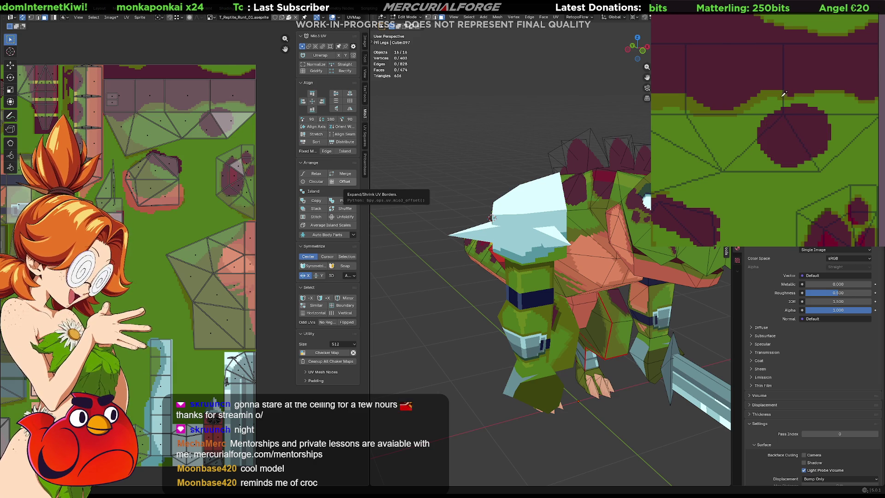
key(ctrl+z)
key(ctrl+shift+z)
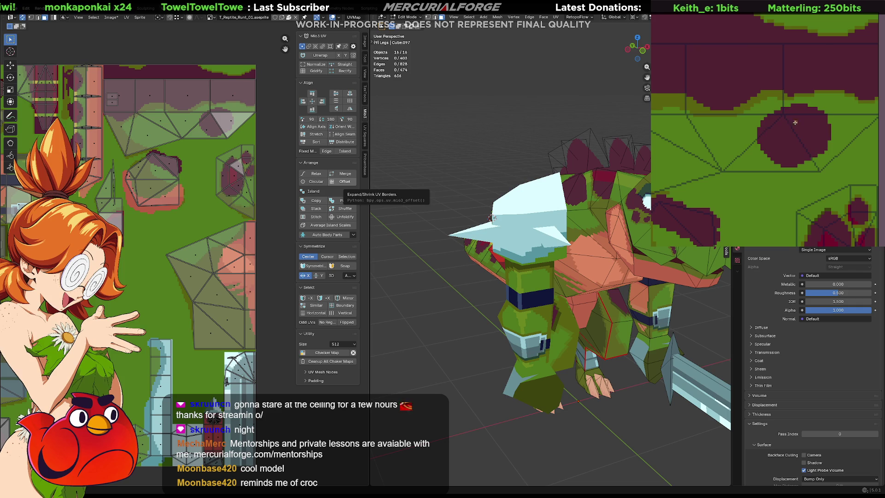
click(803, 130)
key(ctrl+z)
key(ctrl+shift+z)
Draw a thin dark maroon outline and fill it into a solid maroon oval spot.
drag(797, 108, 768, 125)
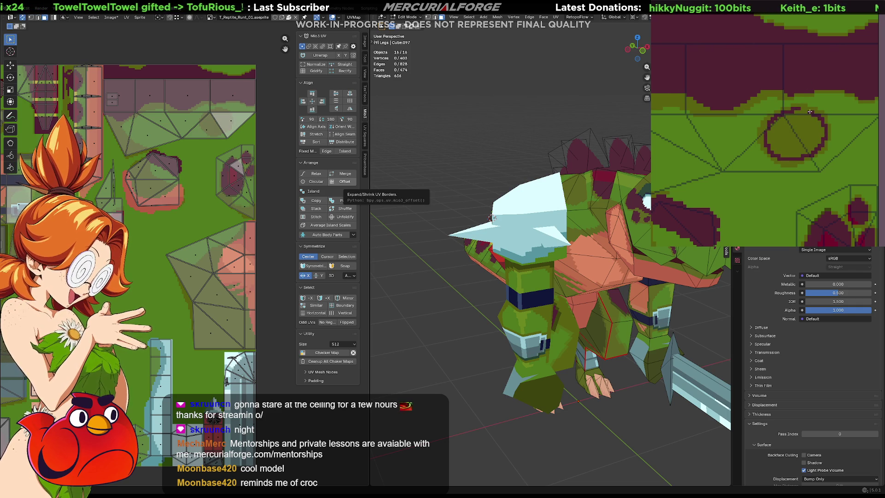
click(777, 121)
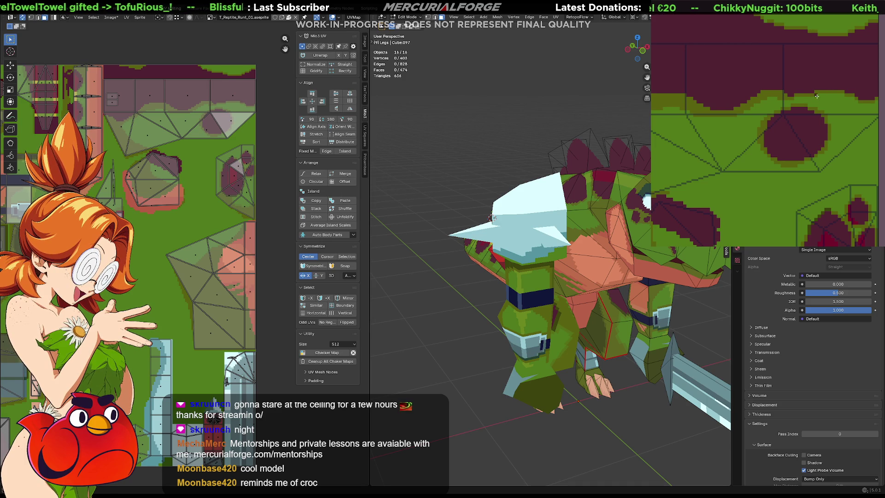
middle_drag(756, 131, 803, 85)
middle_drag(860, 126, 824, 149)
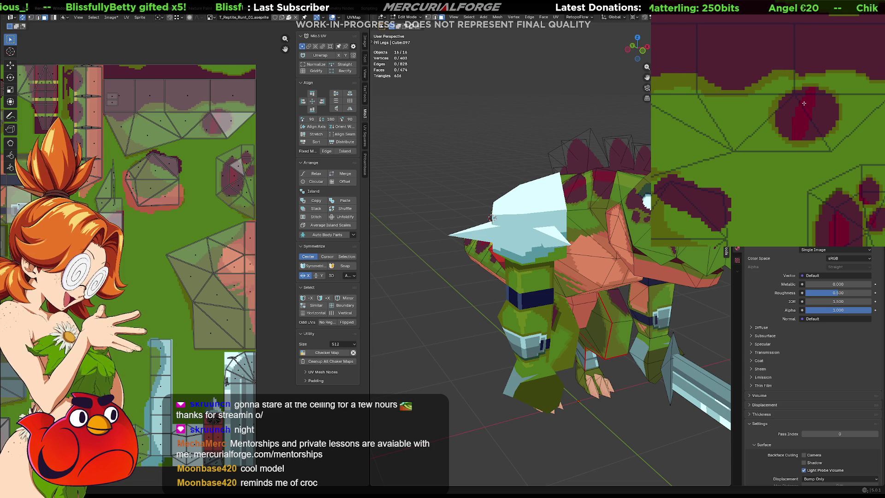
scroll(493, 217, up, 2)
scroll(509, 238, up, 1)
scroll(526, 263, up, 2)
scroll(550, 301, up, 2)
scroll(549, 302, up, 2)
scroll(578, 296, up, 1)
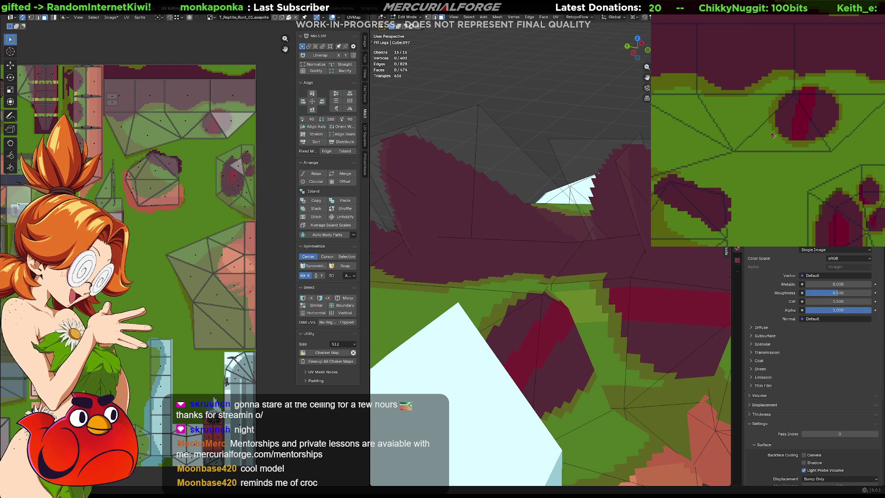
scroll(513, 278, down, 5)
mouse_move(484, 276)
middle_down()
mouse_move(632, 319)
mouse_move(587, 278)
mouse_move(569, 281)
mouse_move(592, 280)
mouse_move(574, 271)
middle_up()
scroll(514, 278, down, 2)
scroll(514, 278, up, 5)
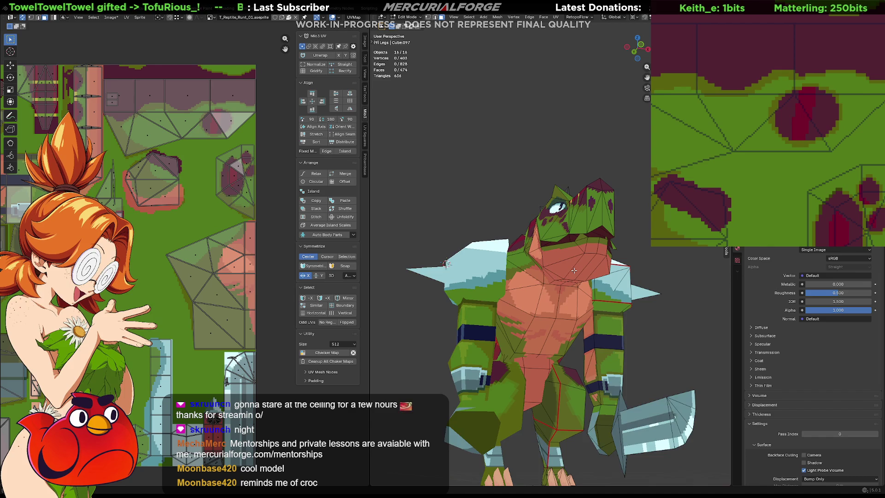
scroll(574, 270, up, 1)
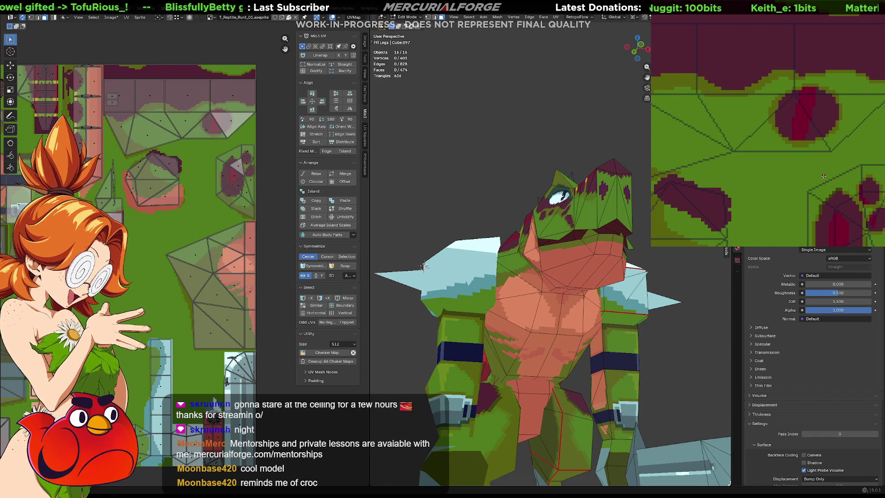
Leave Edit Mode and trial red strokes on the pink chest texture, undoing the first attempts.
middle_drag(826, 176, 813, 65)
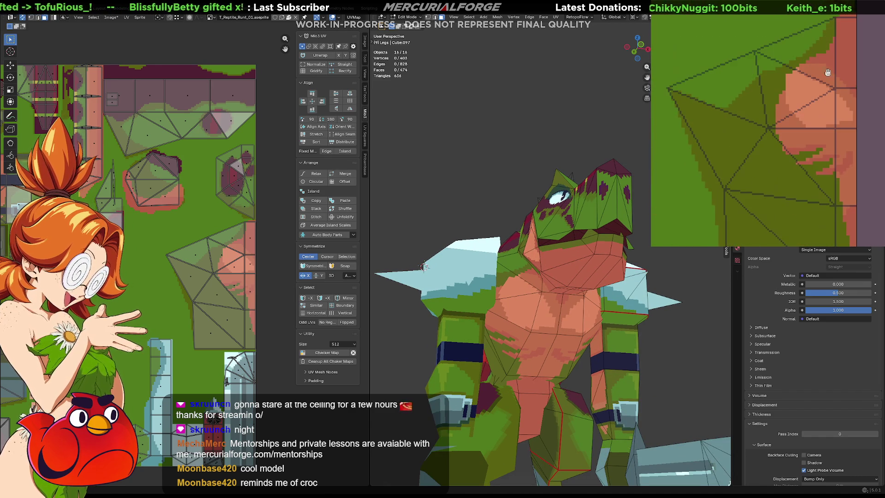
key(Tab)
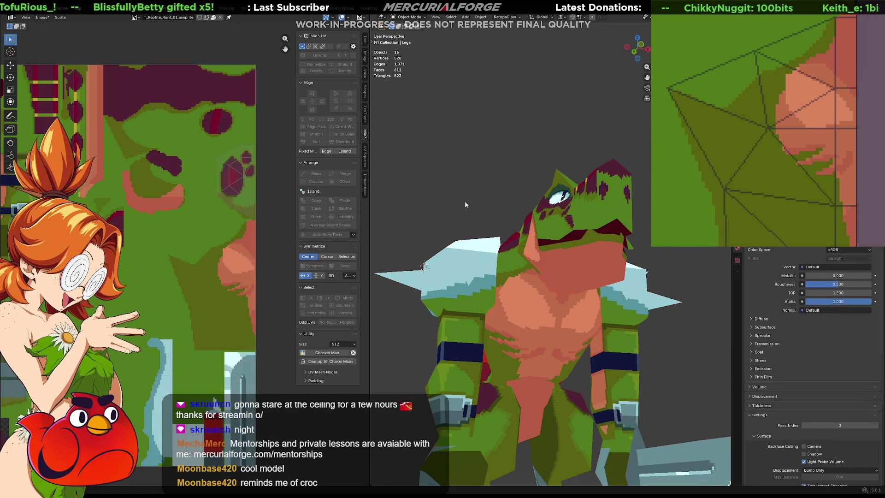
middle_drag(835, 145, 827, 126)
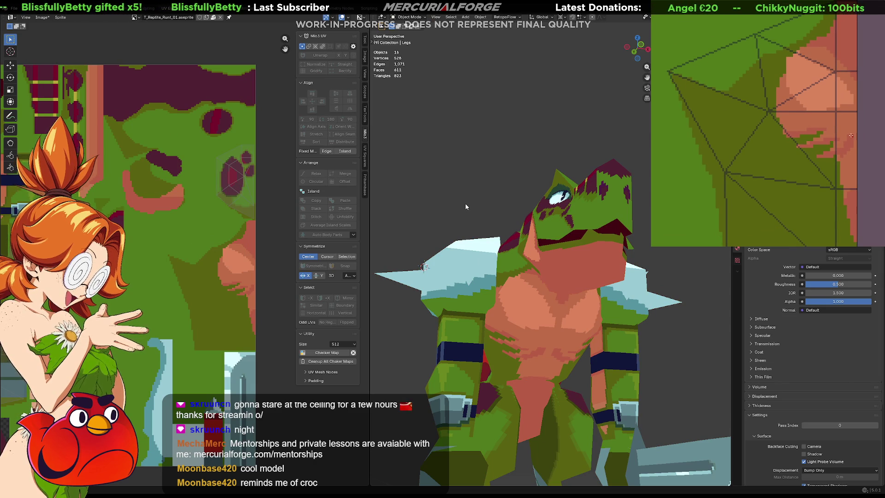
drag(819, 156, 848, 144)
drag(827, 141, 812, 132)
key(ctrl+z)
key(ctrl+z)
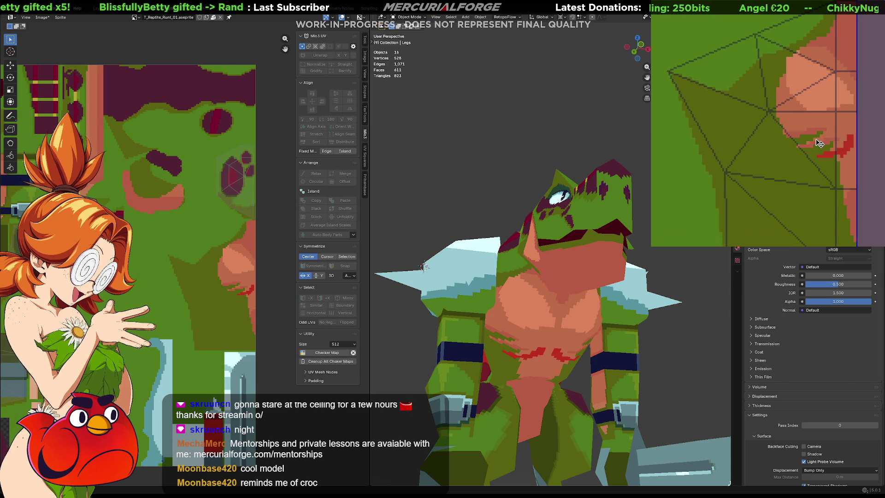
key(ctrl+z)
key(ctrl+z)
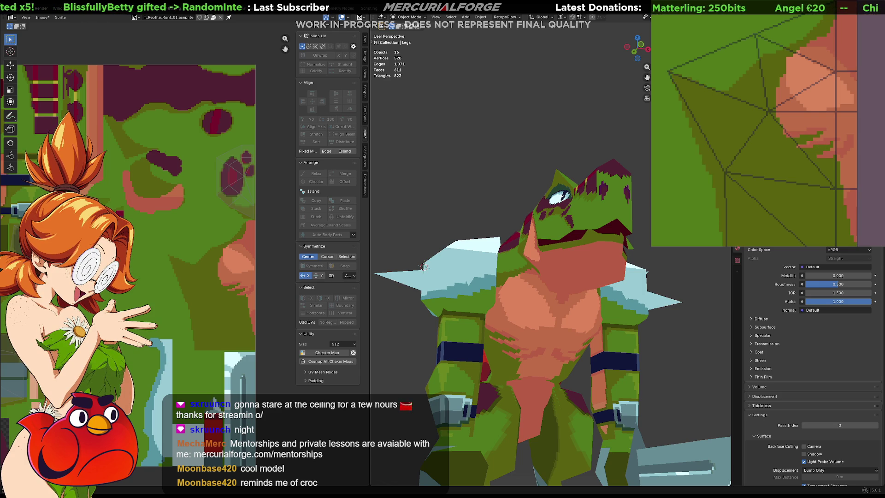
drag(851, 157, 845, 152)
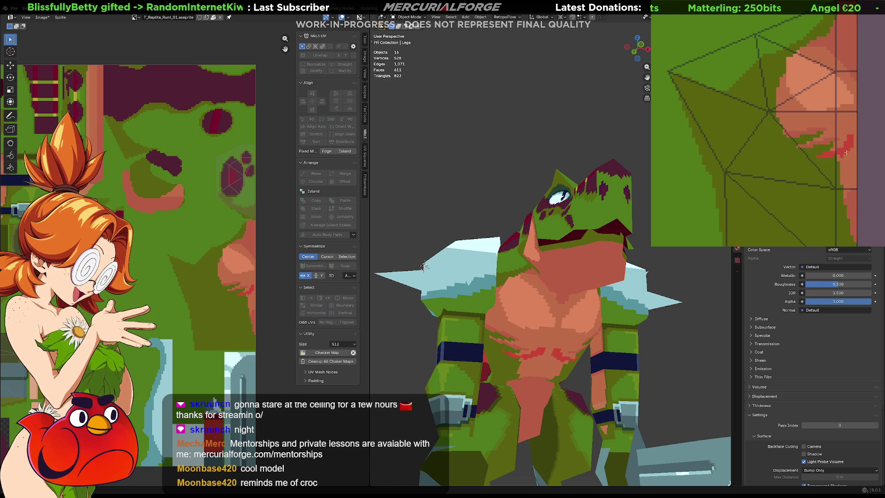
key(ctrl+z)
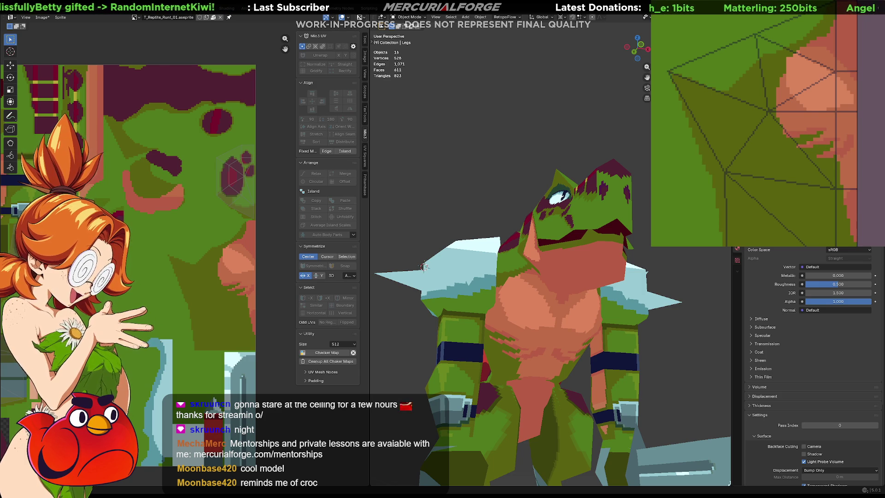
Paint reddish scar-like streaks onto the reptile's chest texture.
drag(845, 161, 845, 152)
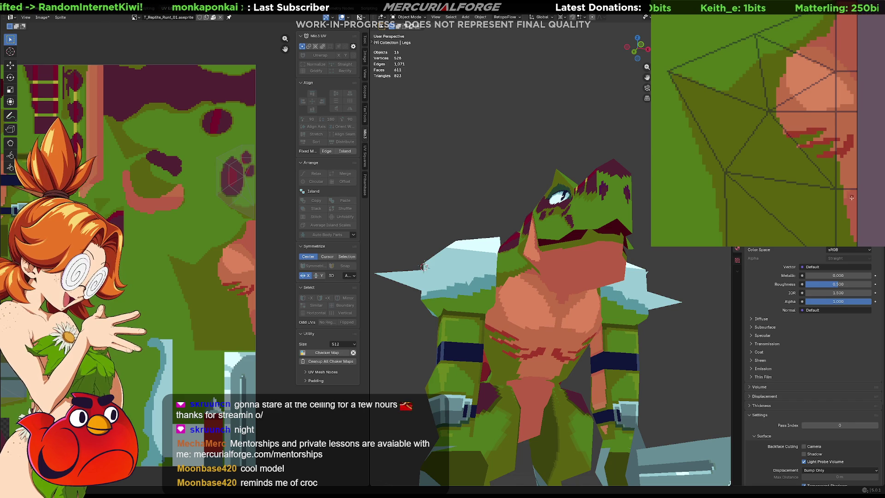
drag(852, 239, 852, 198)
key(ctrl+z)
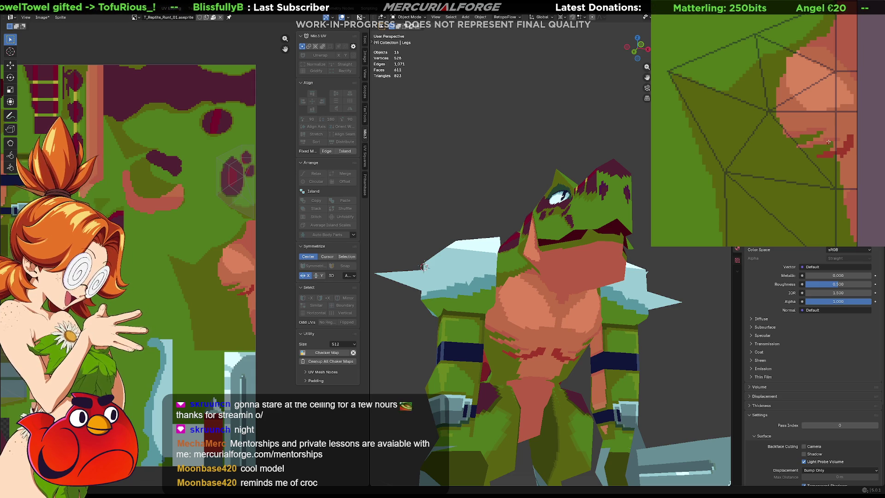
drag(830, 141, 803, 148)
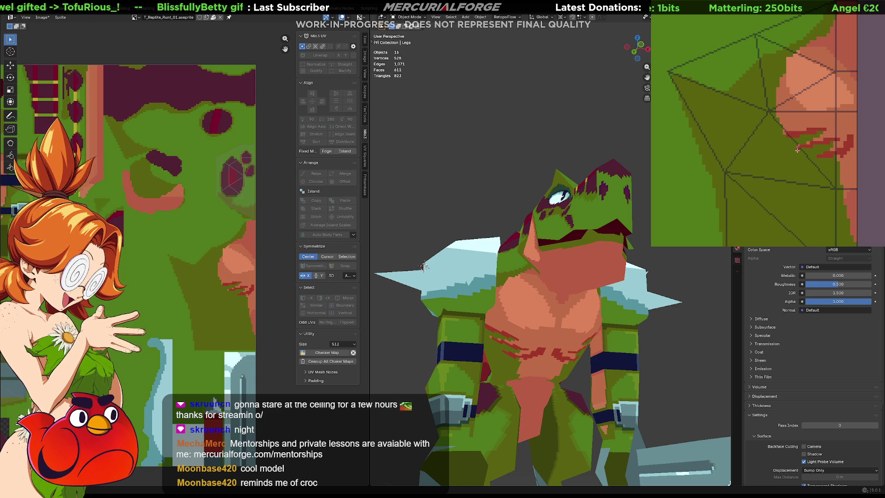
scroll(669, 317, down, 3)
scroll(581, 289, down, 2)
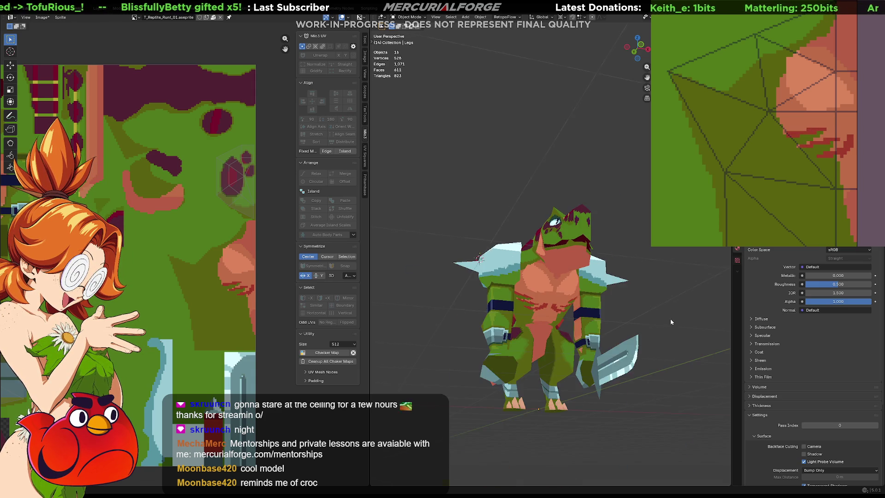
Select all reptile objects, export the model with Ctrl+E, and start the texture export.
mouse_move(581, 290)
middle_down()
mouse_move(600, 274)
mouse_move(631, 271)
mouse_move(581, 272)
mouse_move(611, 275)
middle_up()
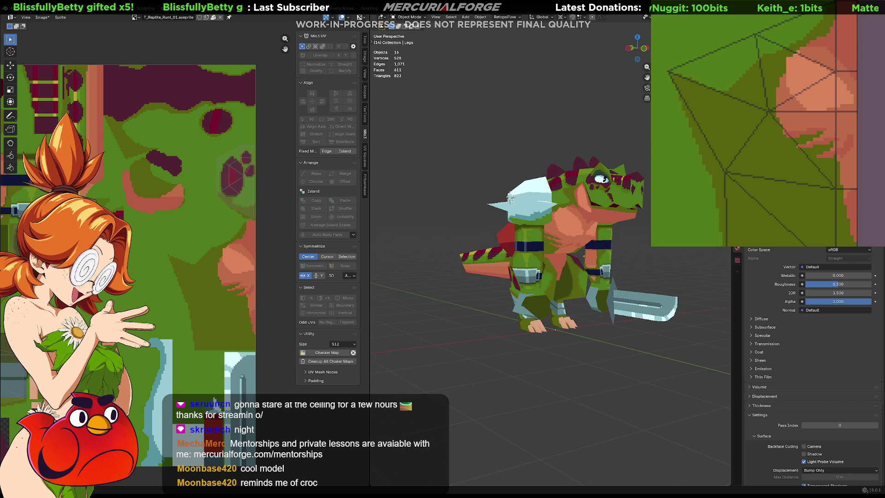
mouse_move(512, 262)
middle_down()
mouse_move(495, 259)
mouse_move(563, 264)
middle_up()
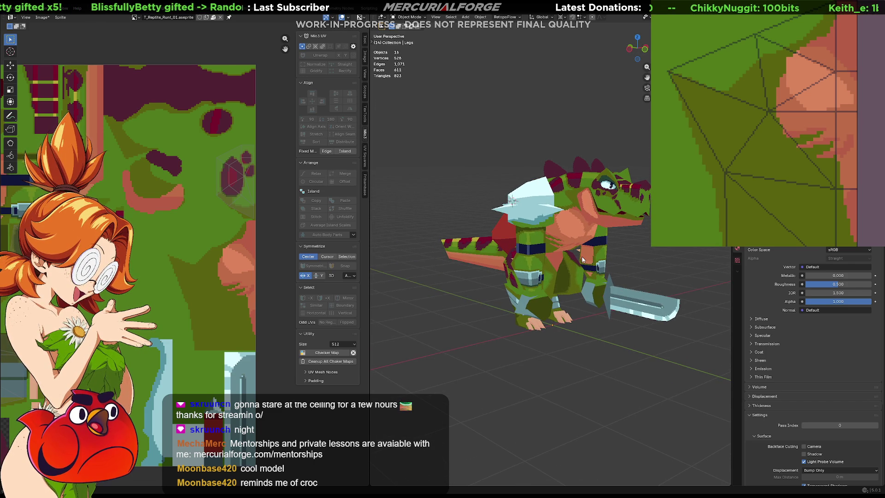
key(a)
key(ctrl+e)
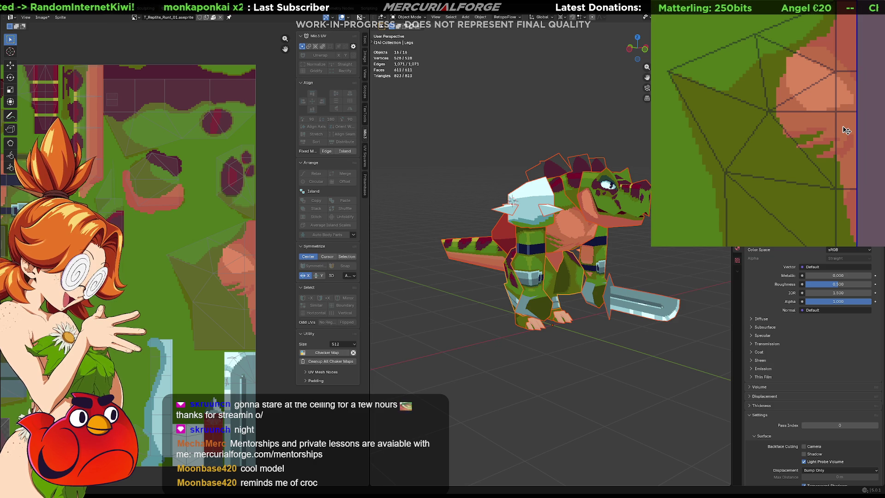
key(ctrl+alt+shift+s)
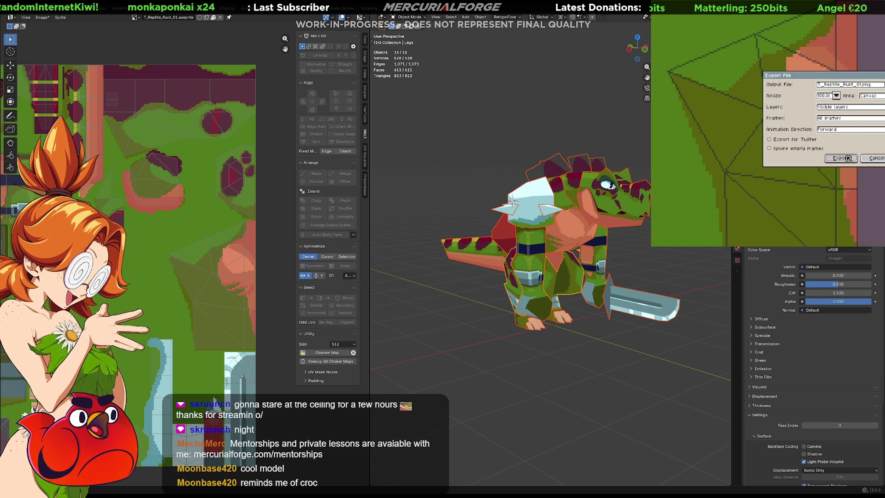
Confirm overwriting the exported texture file and bring up the Reptile assets folder.
key(Return)
key(Return)
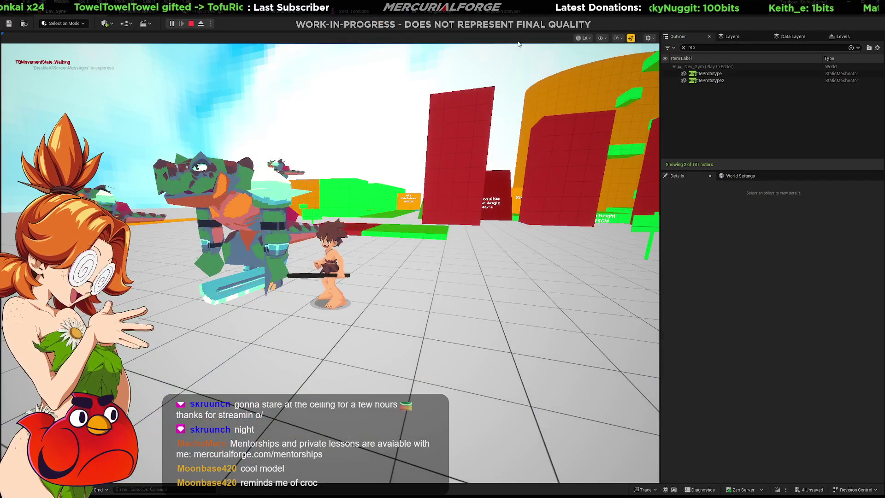
key(ctrl+space)
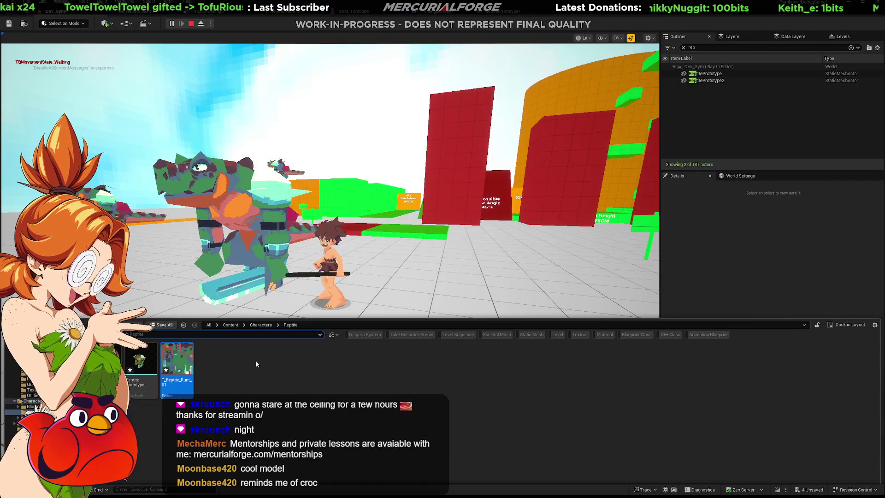
Pick the Reptile Prototype asset, take control of the running game and run at the crocodile enemies.
click(142, 363)
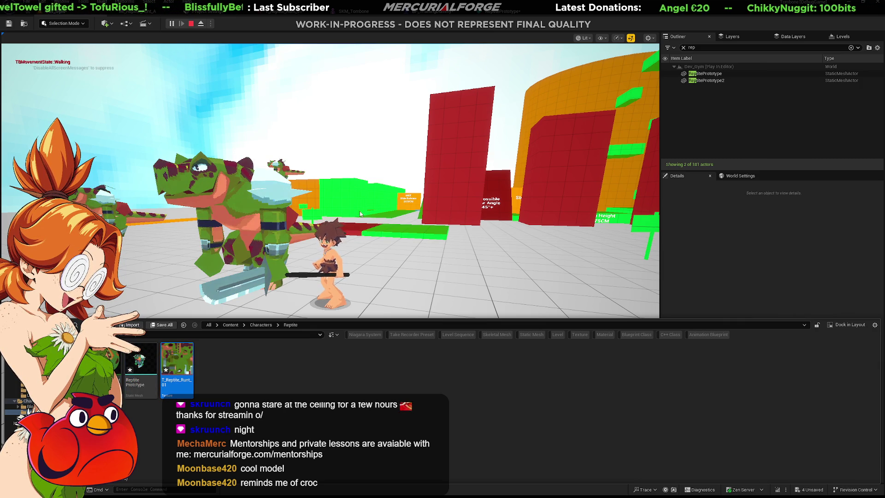
click(452, 208)
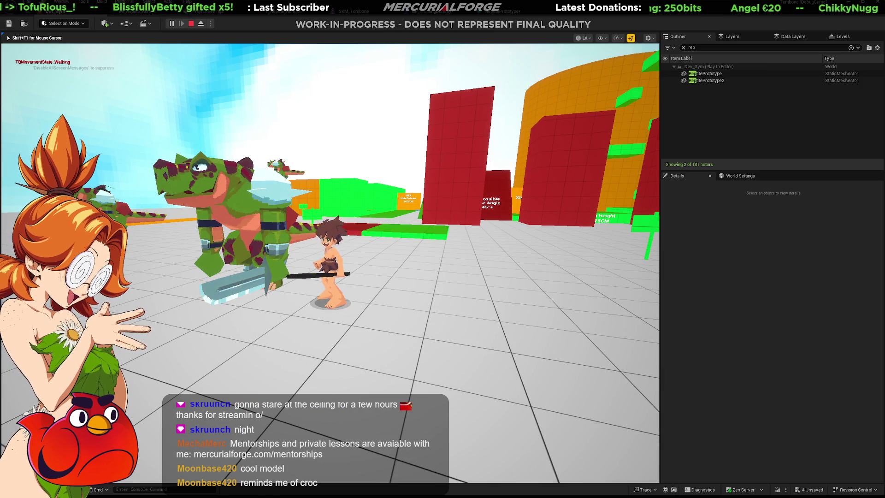
key(w)
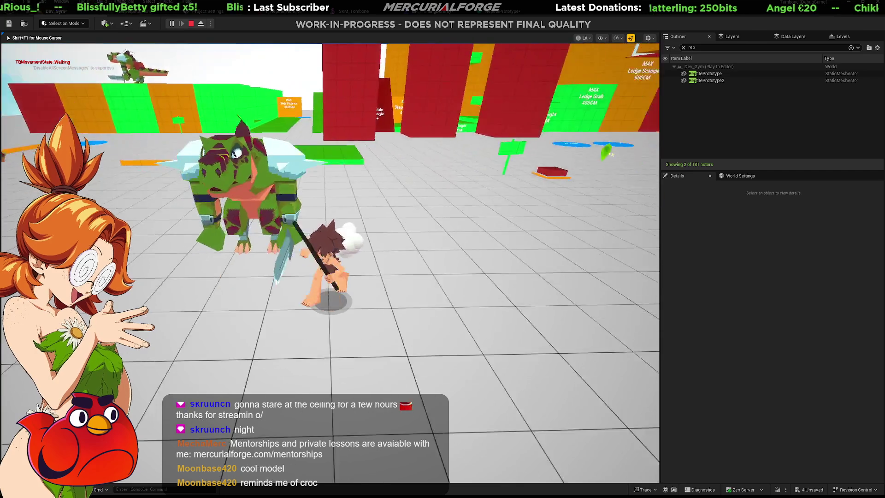
key(w)
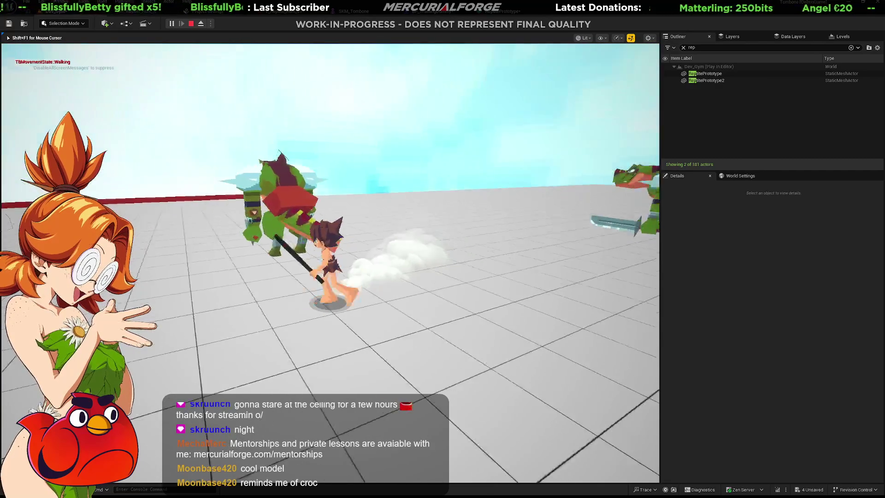
key(w)
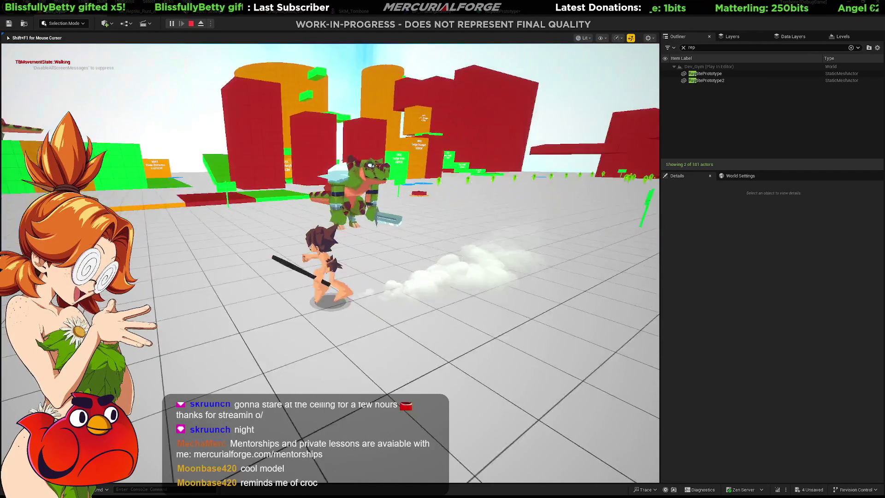
key(w)
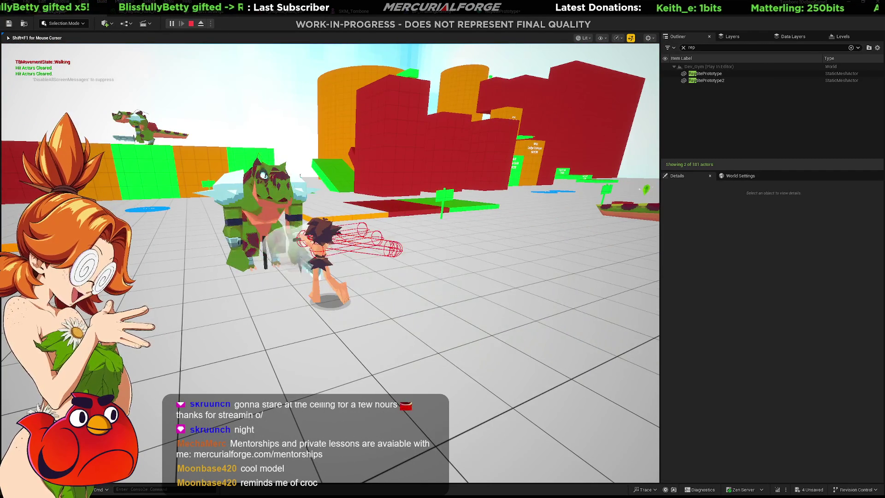
Circle and attack the retextured crocodile enemies, then stop the play session with Esc.
key(w)
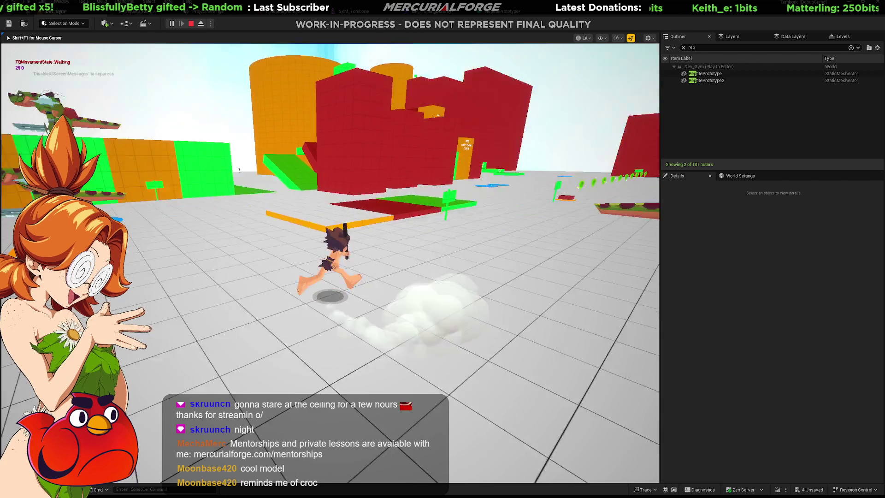
key(w)
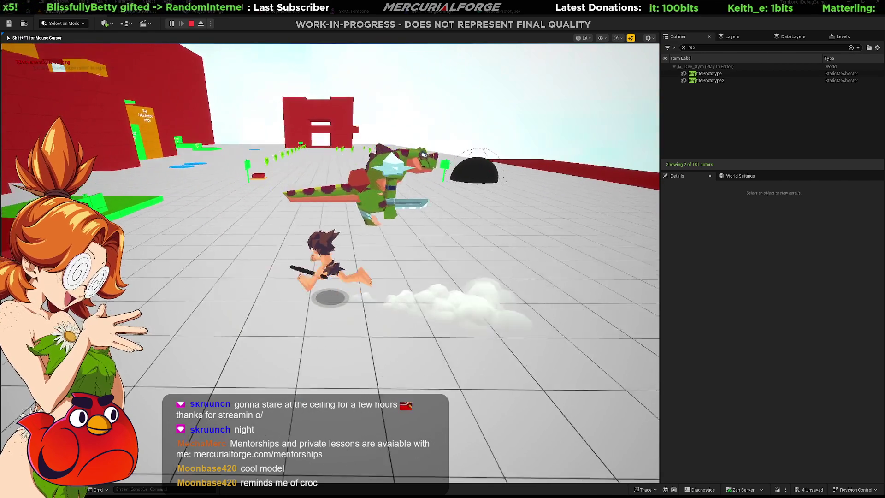
key(w)
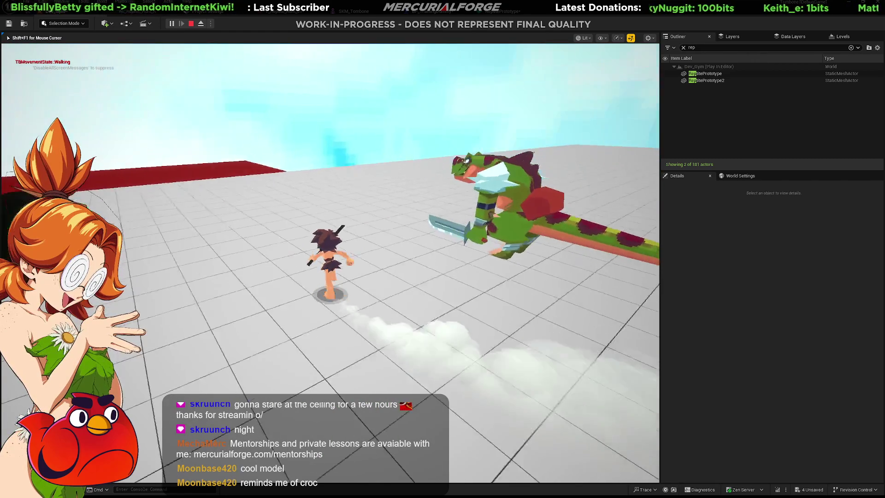
key(w)
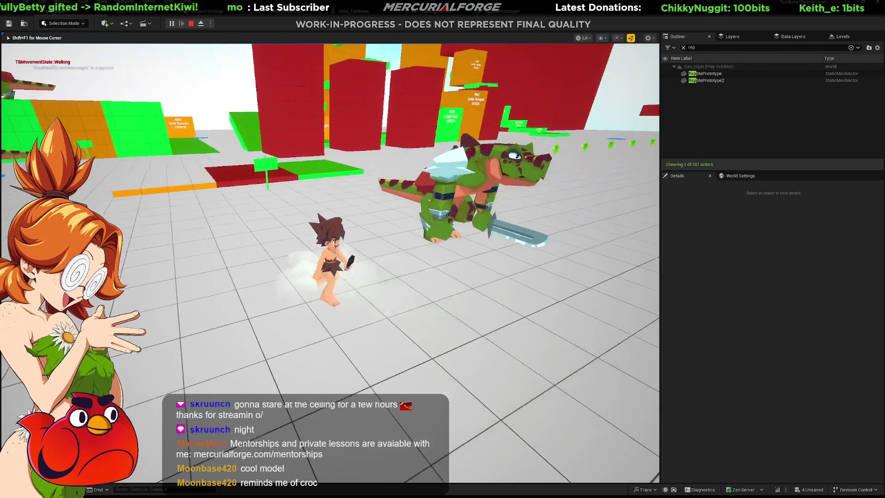
key(s)
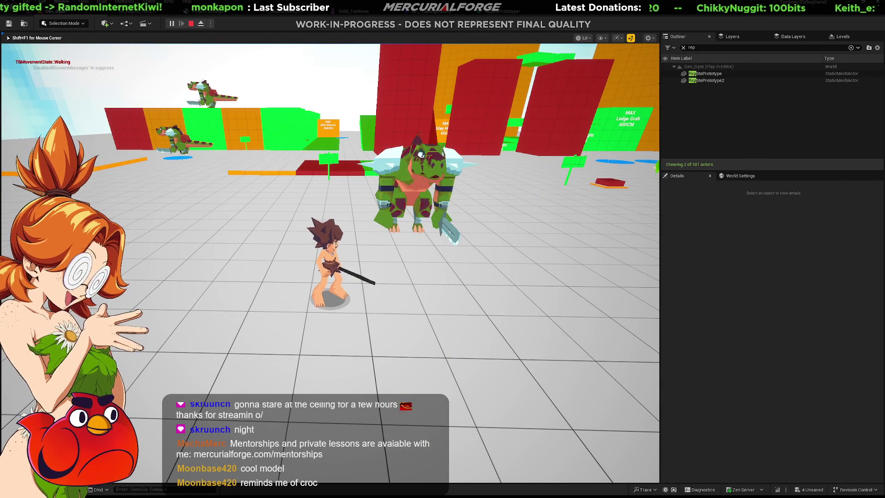
key(Escape)
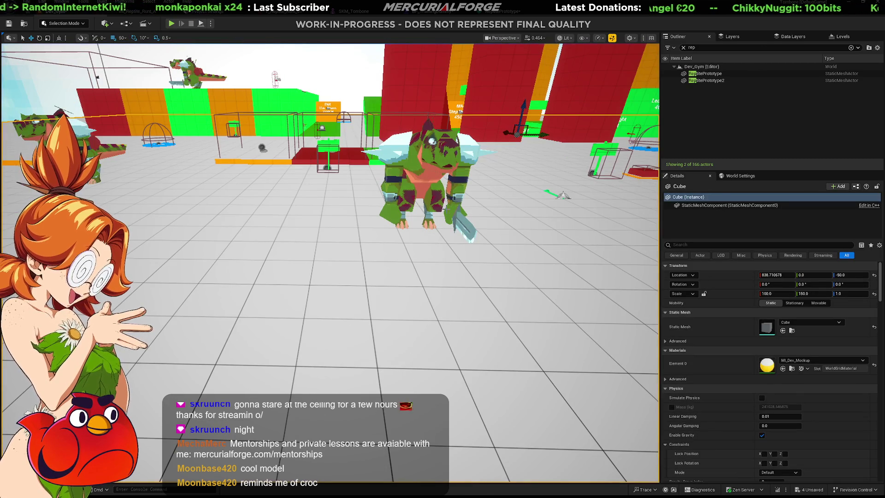
Inspect the ReptilePrototype actor in the level, then start a Play-in-Editor session.
key(ctrl+space)
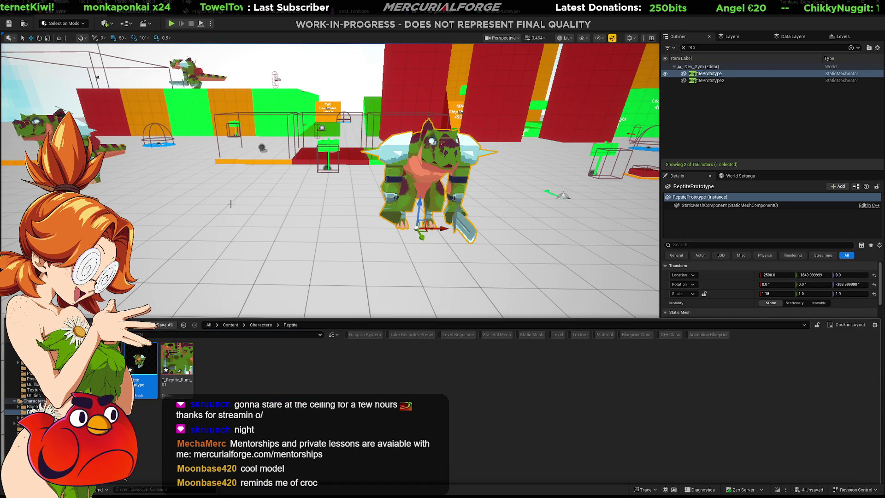
right_drag(237, 207, 339, 240)
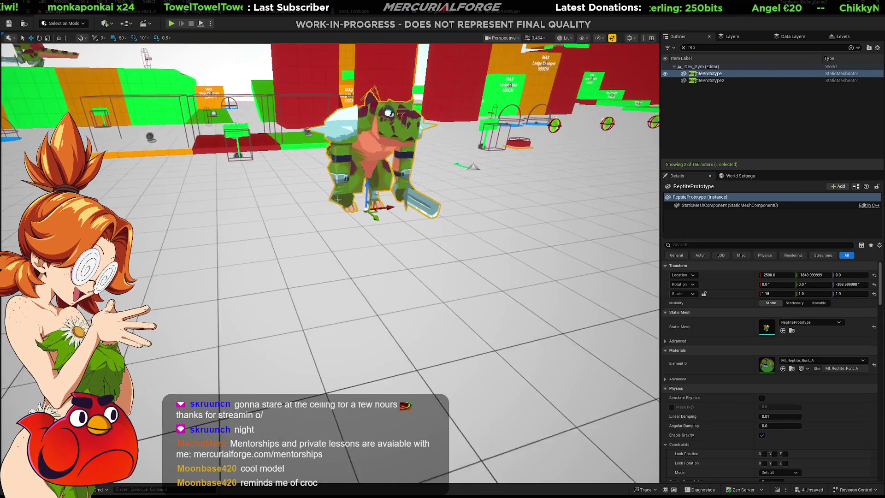
key(alt+p)
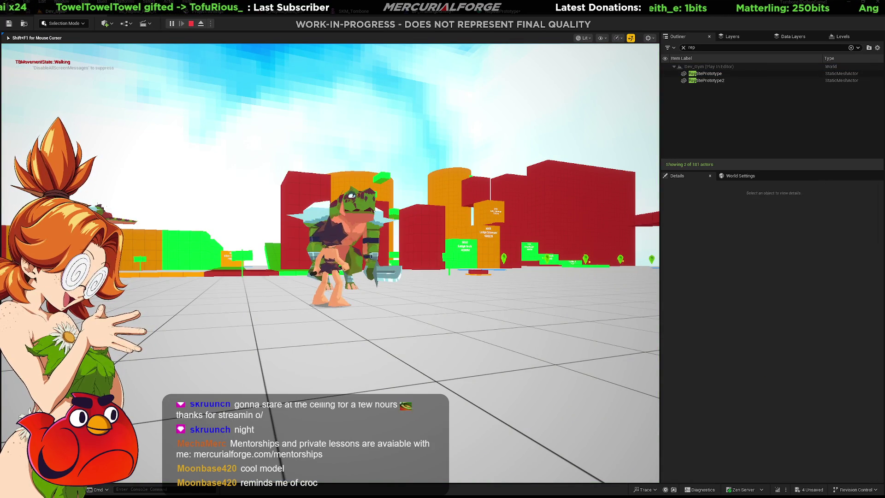
Run the player character around the arena with WASD, swinging past the reptile enemies.
key(w)
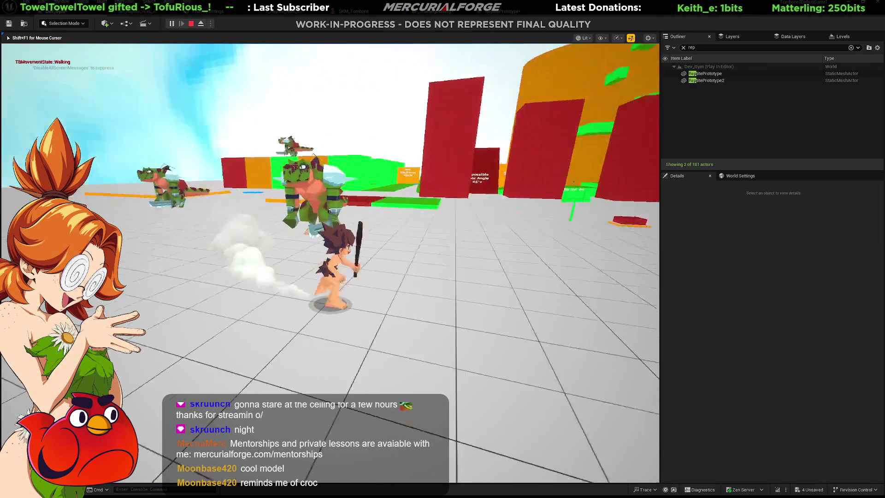
key(a)
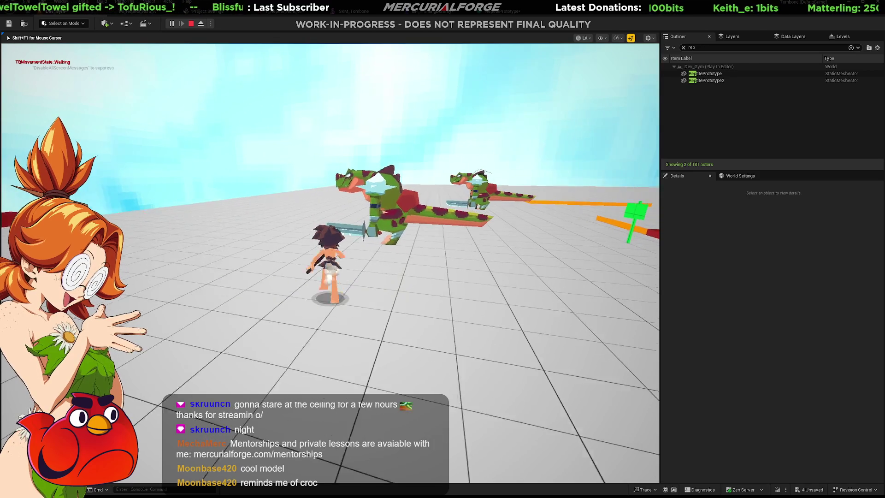
key(s)
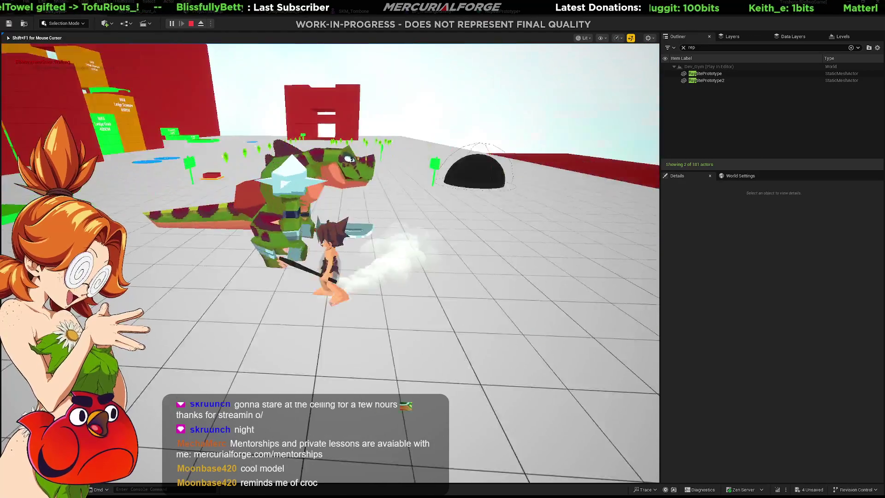
key(w)
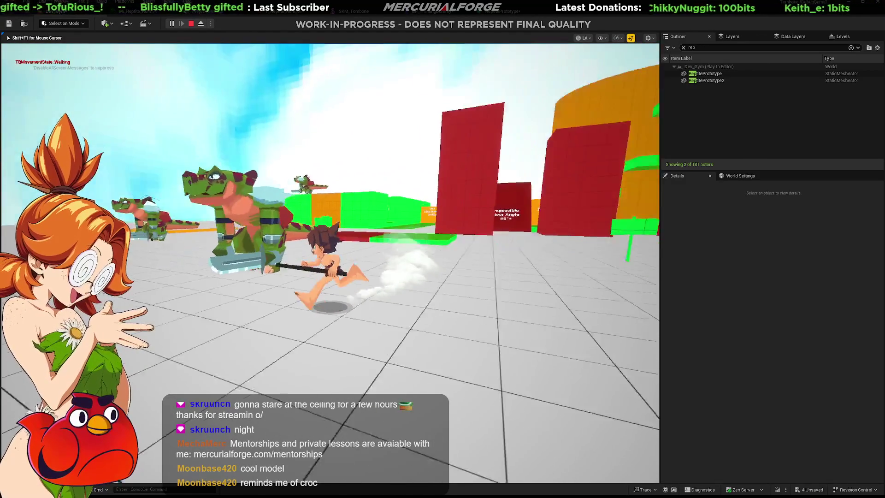
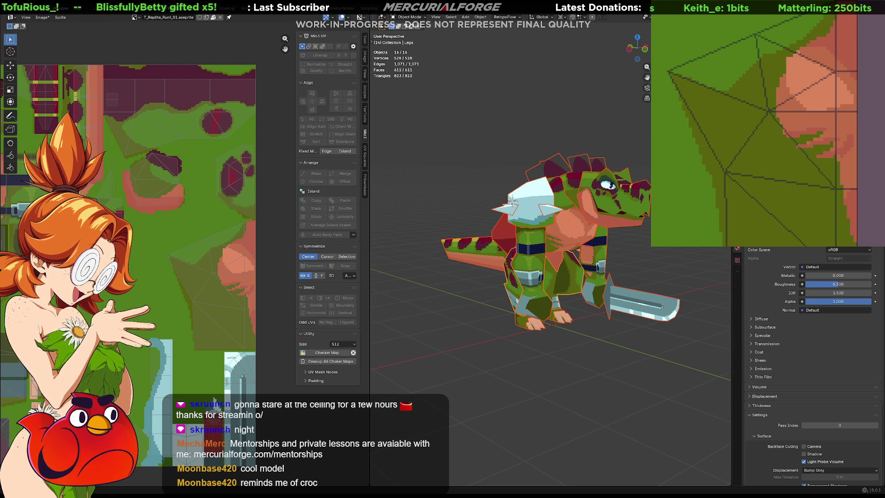
Inspect the warrior from behind and below, undo the navy block, and paint a dark line across the texture.
mouse_move(595, 250)
middle_down()
mouse_move(467, 261)
mouse_move(709, 255)
mouse_move(643, 248)
mouse_move(622, 290)
mouse_move(613, 223)
middle_up()
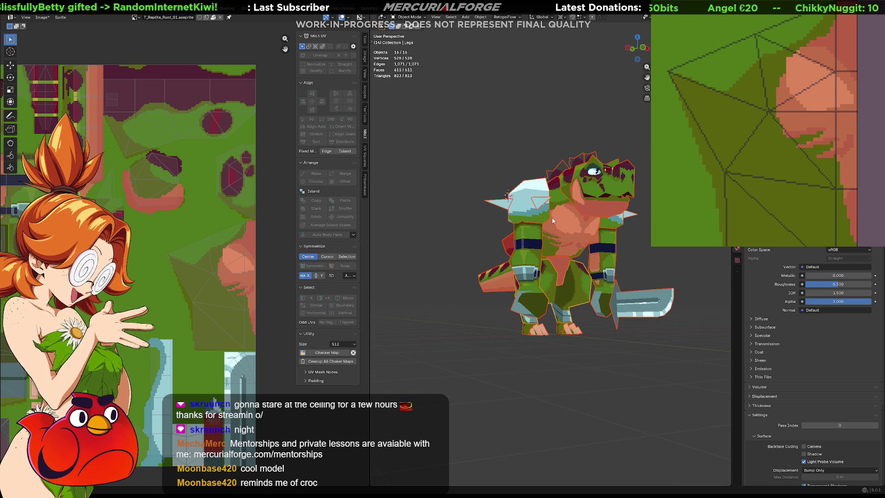
mouse_move(473, 219)
middle_down()
mouse_move(538, 242)
mouse_move(543, 269)
middle_up()
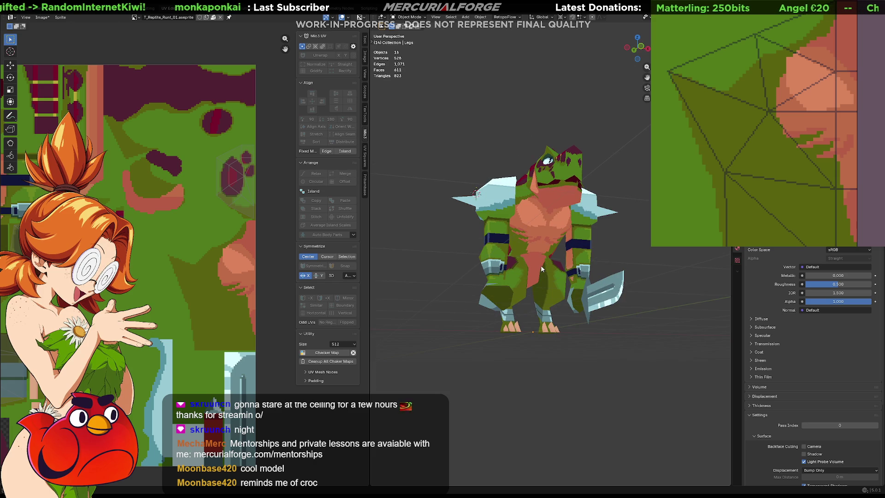
scroll(522, 253, up, 1)
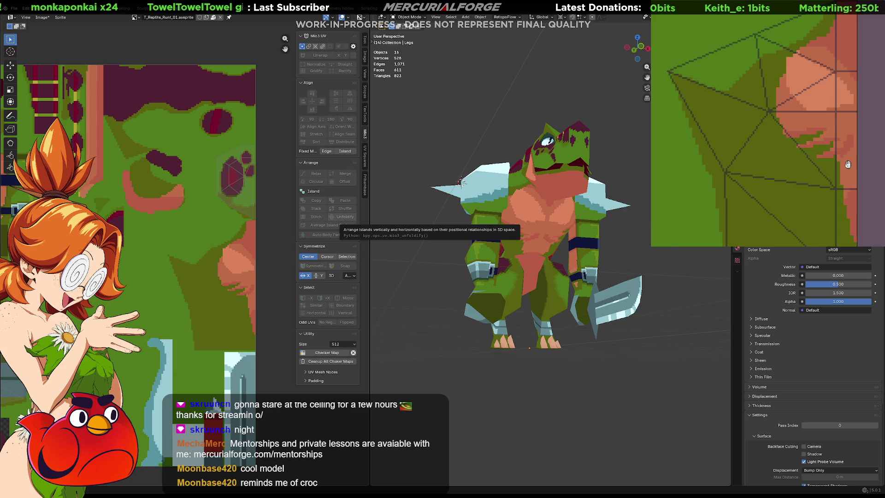
scroll(849, 161, down, 3)
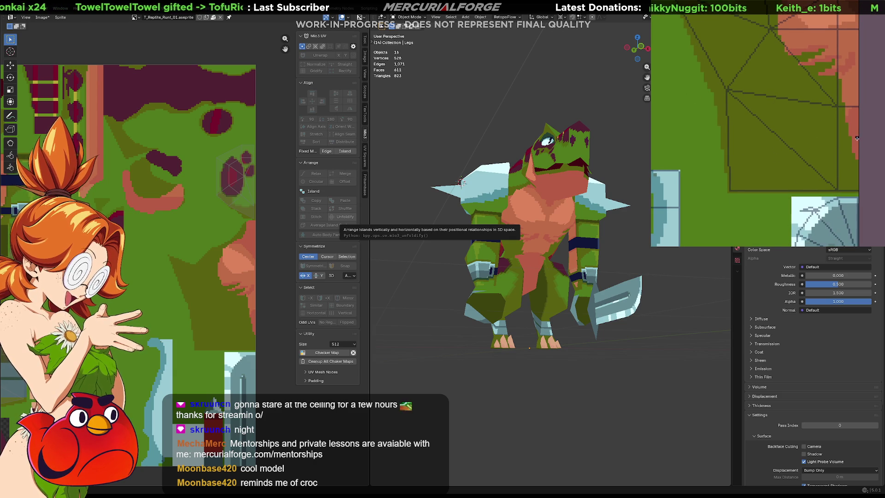
mouse_move(857, 110)
mouse_down()
mouse_move(737, 174)
mouse_move(726, 192)
mouse_up()
key(ctrl+z)
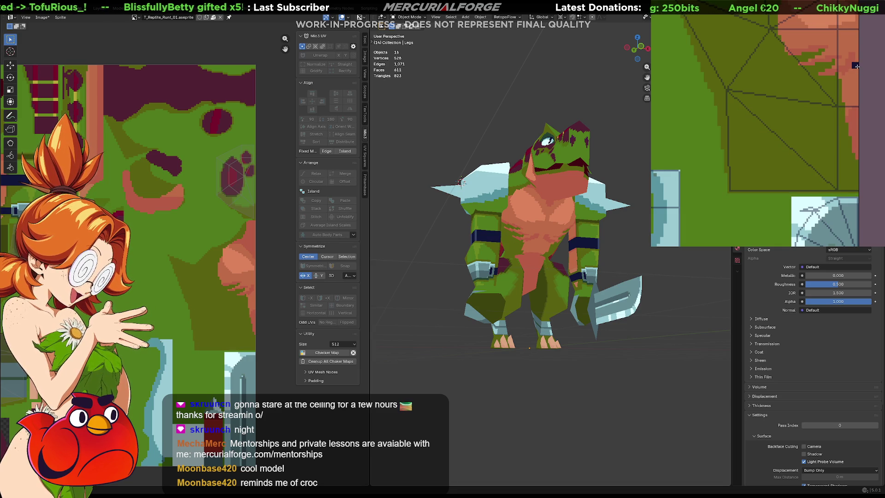
drag(856, 65, 731, 113)
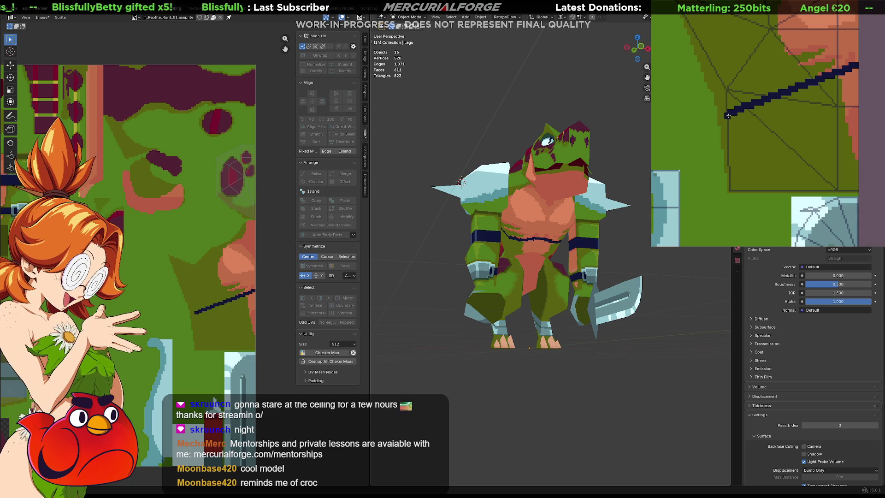
Extend the navy line, fill the olive area and orange strip below it navy, forming a waist band.
drag(728, 114, 724, 124)
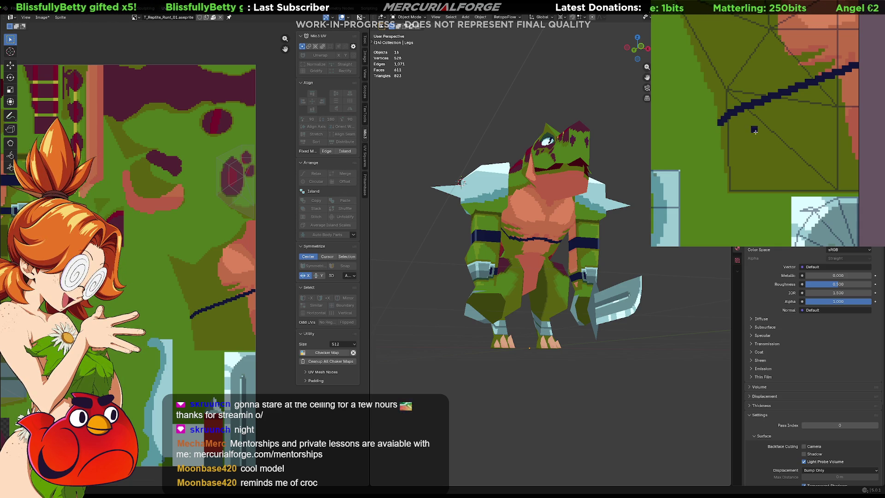
click(786, 150)
drag(853, 116, 853, 159)
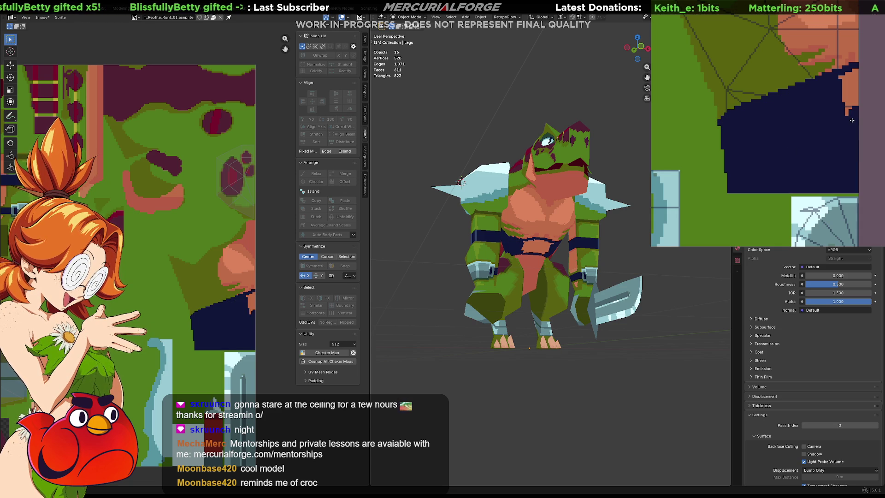
drag(851, 69, 843, 111)
middle_drag(540, 276, 408, 291)
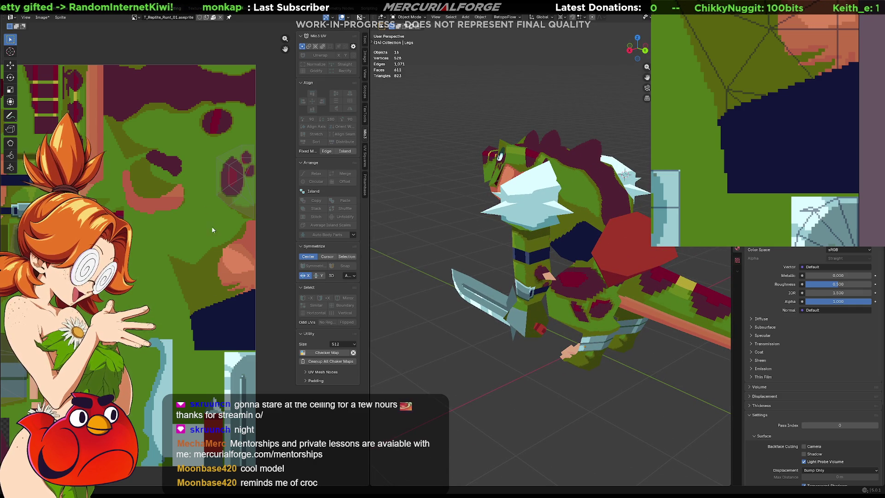
After discarding trial strokes, draw a thick navy vertical line up the maroon-and-green texture area.
middle_drag(761, 166, 769, 113)
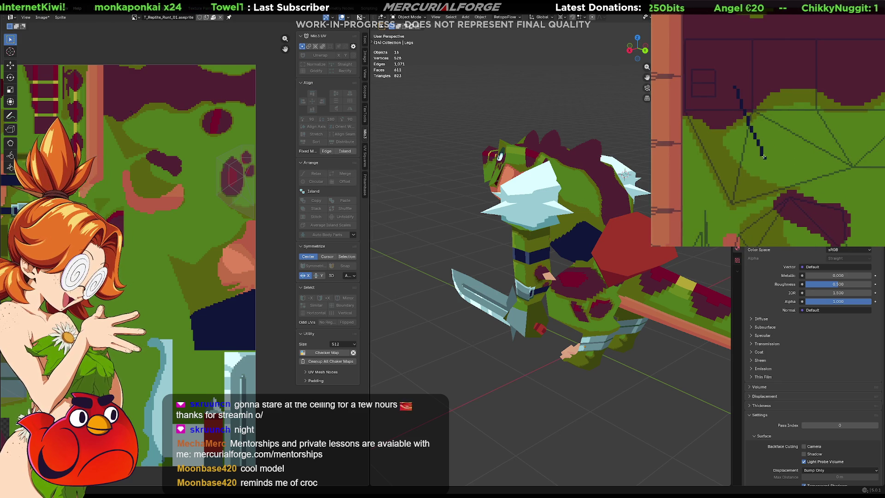
shift+click(776, 148)
key(ctrl+z)
key(ctrl+shift+z)
key(ctrl+z)
drag(780, 131, 724, 188)
key(ctrl+z)
key(ctrl+z)
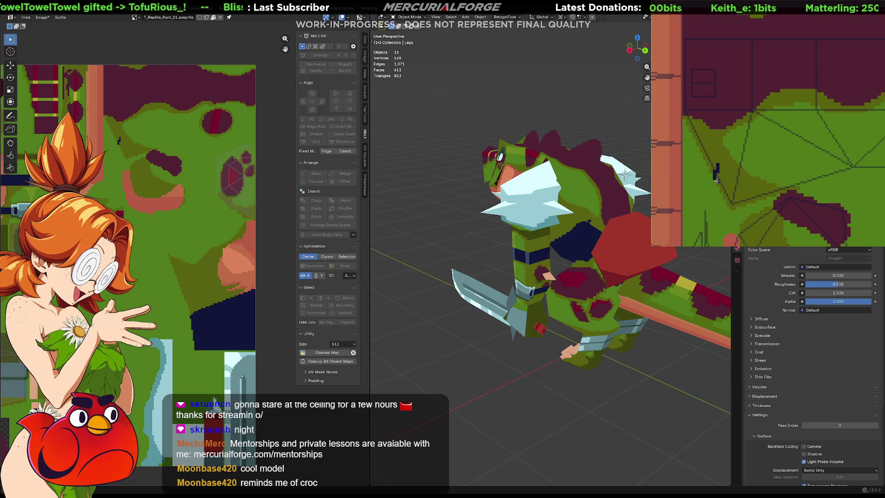
drag(717, 177, 713, 18)
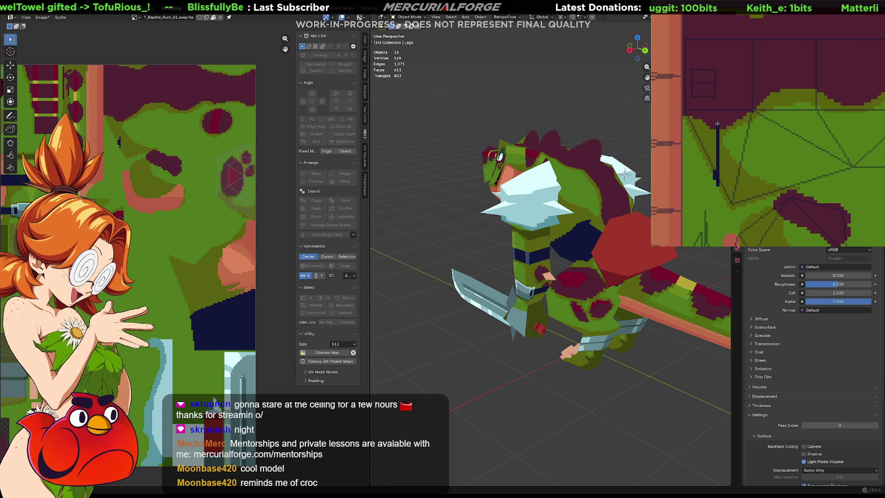
drag(718, 96, 719, 21)
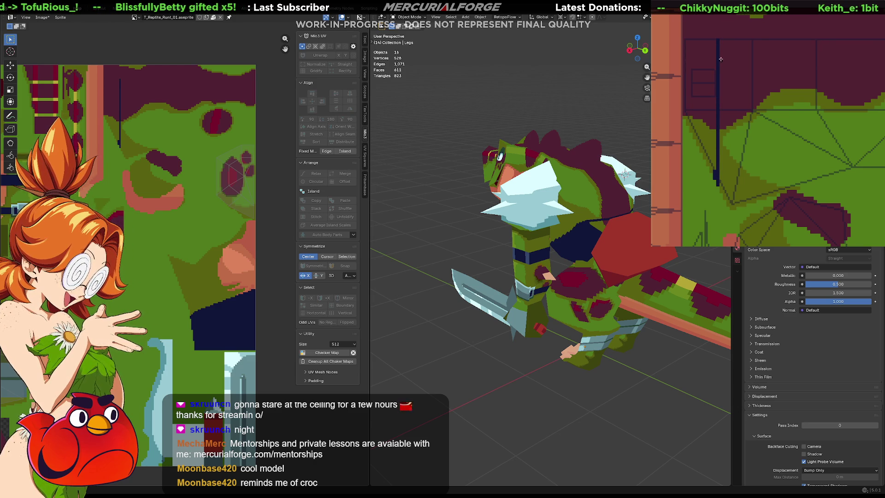
Add a second navy vertical outline and fill the enclosed shape and left wedge solid navy.
drag(721, 165, 737, 43)
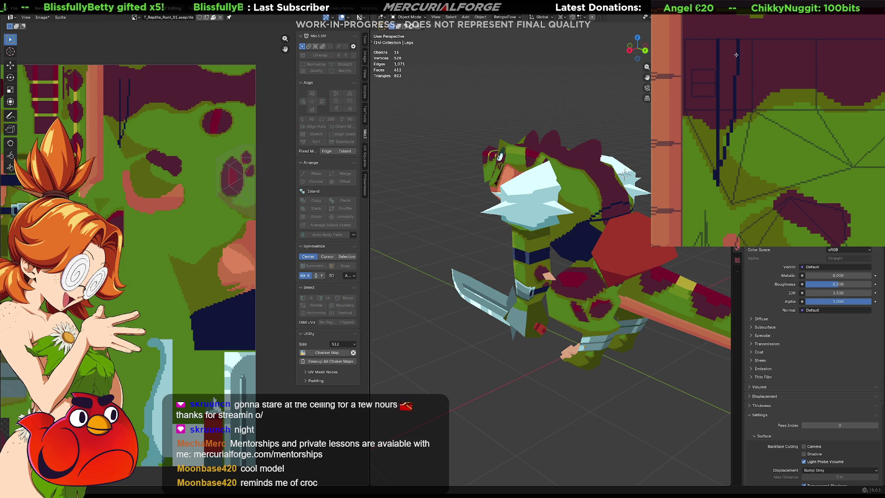
key(ctrl+z)
drag(721, 171, 729, 48)
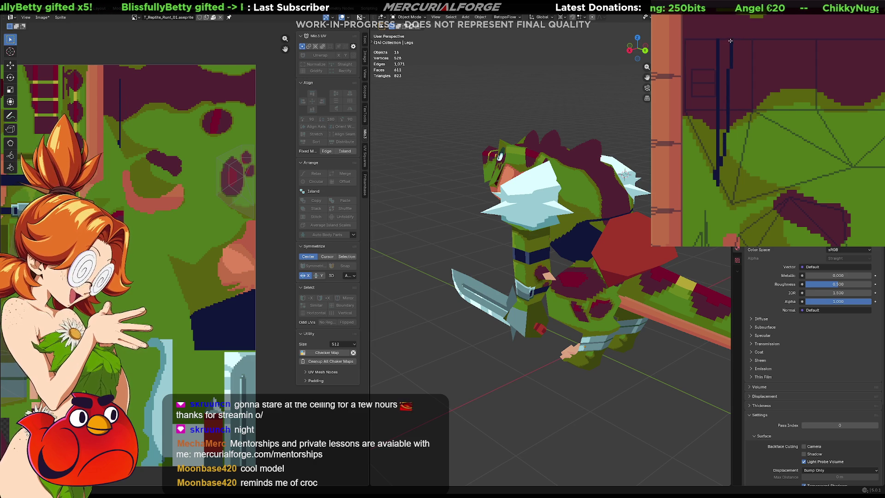
click(724, 83)
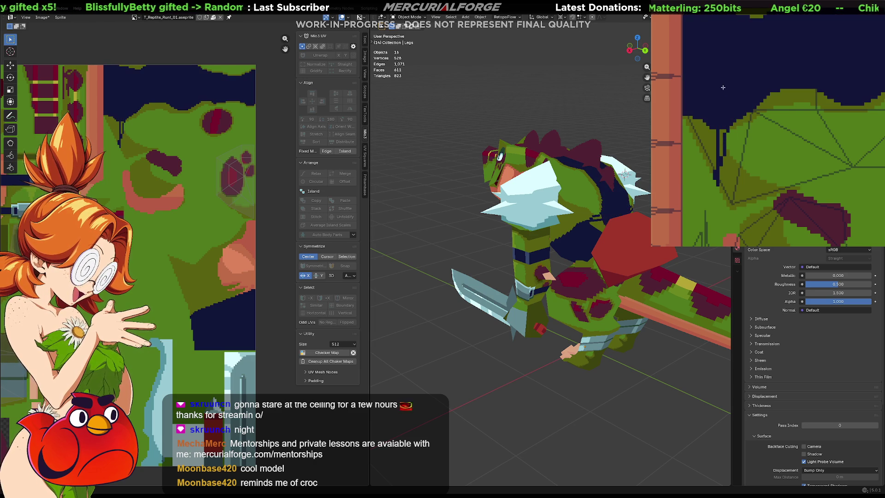
key(ctrl+z)
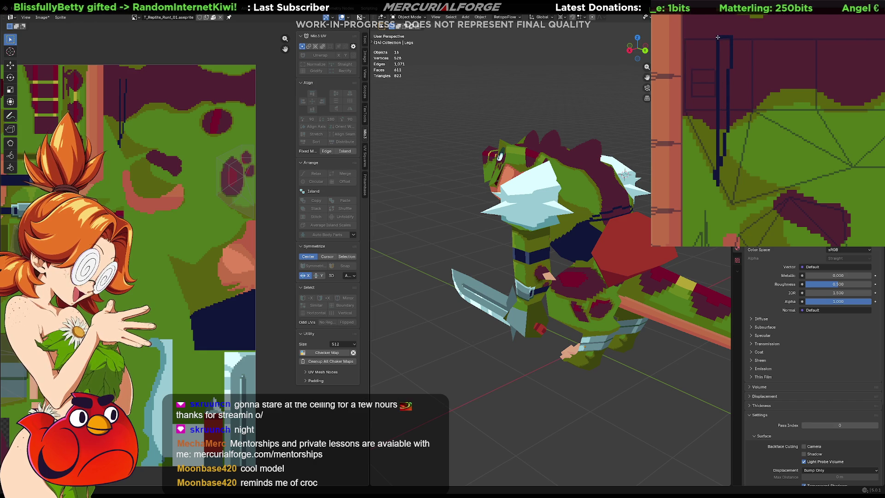
drag(726, 49, 723, 83)
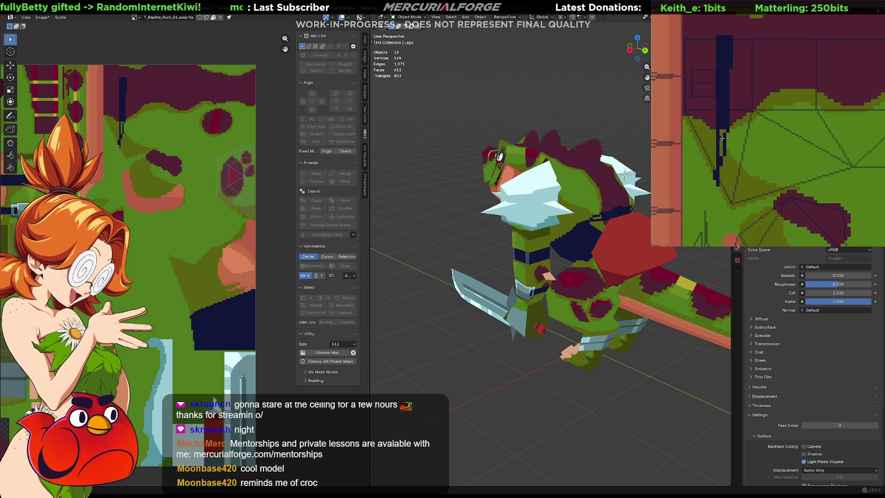
click(709, 128)
click(723, 76)
key(ctrl+z)
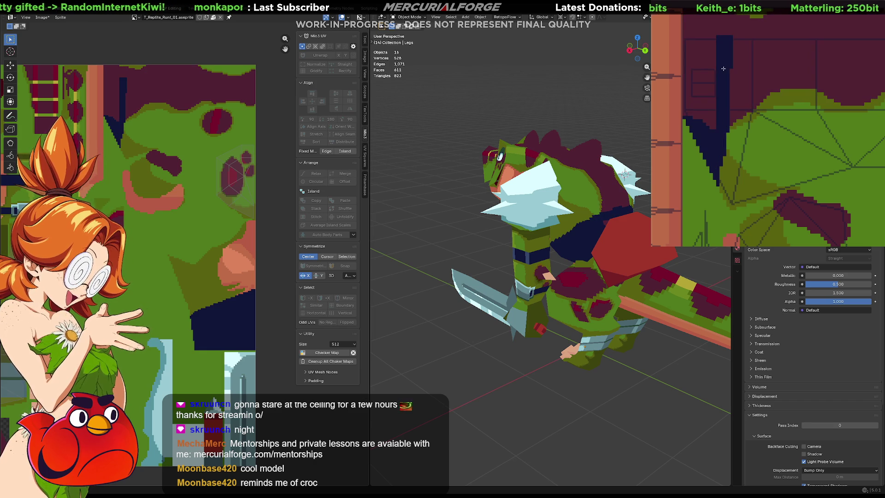
Paint a short navy line near the top edge and fill the outlined maroon region navy.
middle_drag(722, 73, 733, 109)
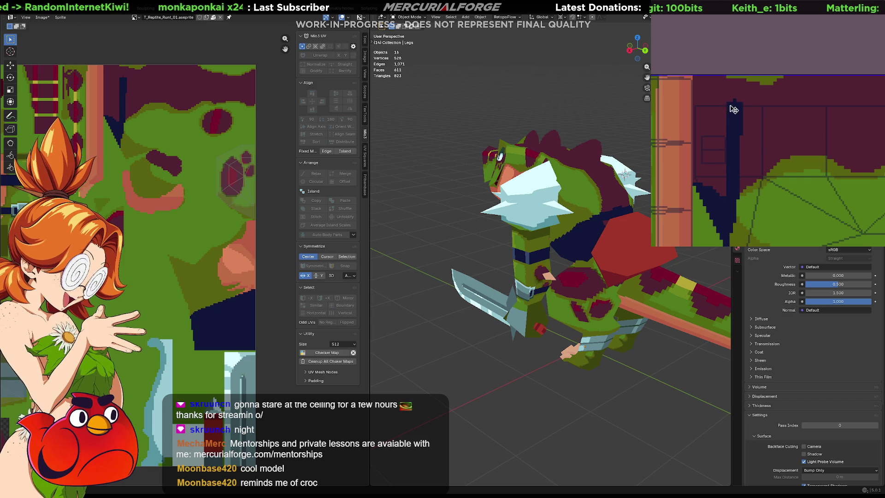
drag(694, 104, 694, 155)
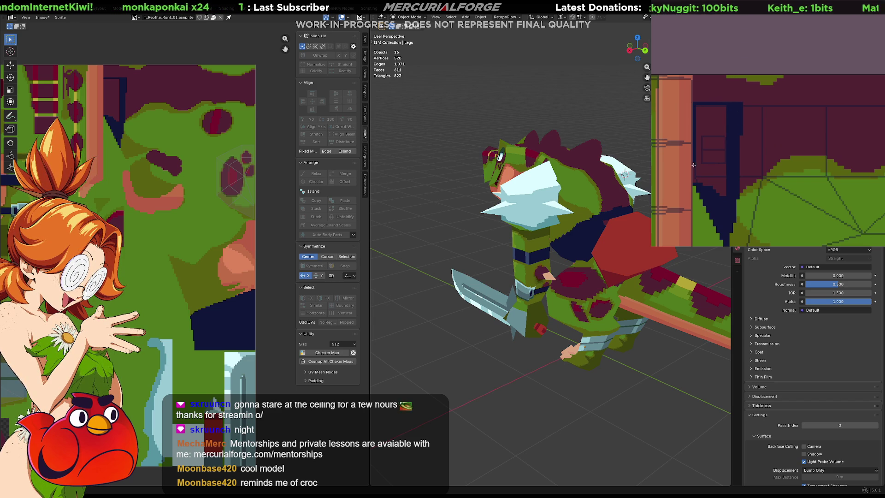
click(713, 169)
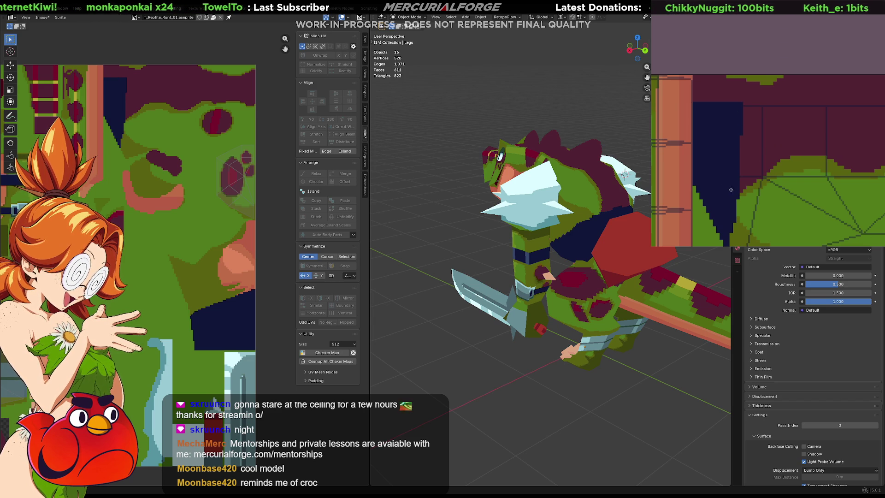
mouse_move(738, 169)
middle_down()
mouse_move(737, 131)
mouse_move(738, 143)
middle_up()
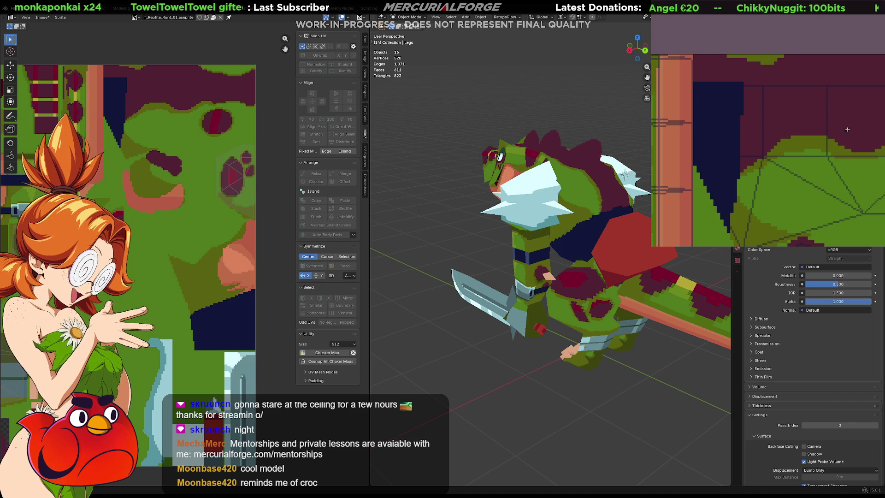
mouse_move(601, 252)
middle_down()
mouse_move(570, 235)
mouse_move(542, 236)
middle_up()
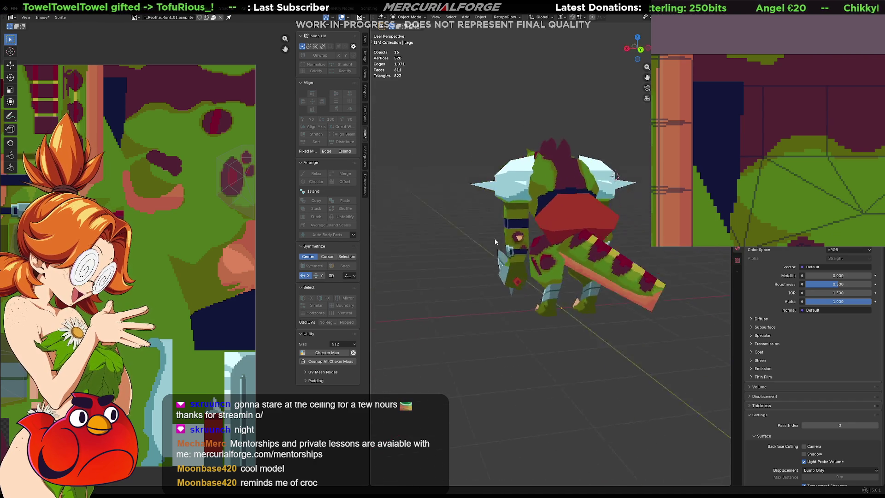
View the warrior from its side and pan the texture to show the area around the painted strips.
mouse_move(541, 236)
middle_down()
mouse_move(470, 170)
mouse_move(601, 237)
mouse_move(564, 258)
mouse_move(589, 245)
middle_up()
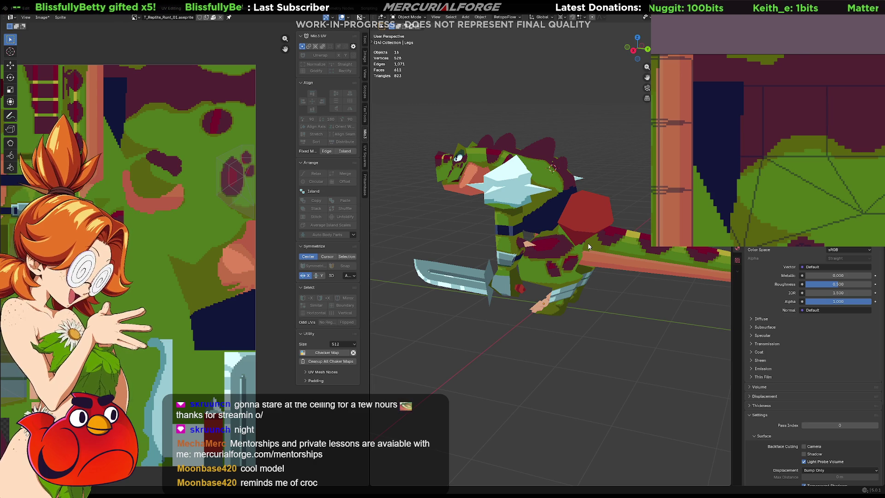
mouse_move(813, 165)
middle_down()
mouse_move(809, 94)
mouse_move(777, 131)
middle_up()
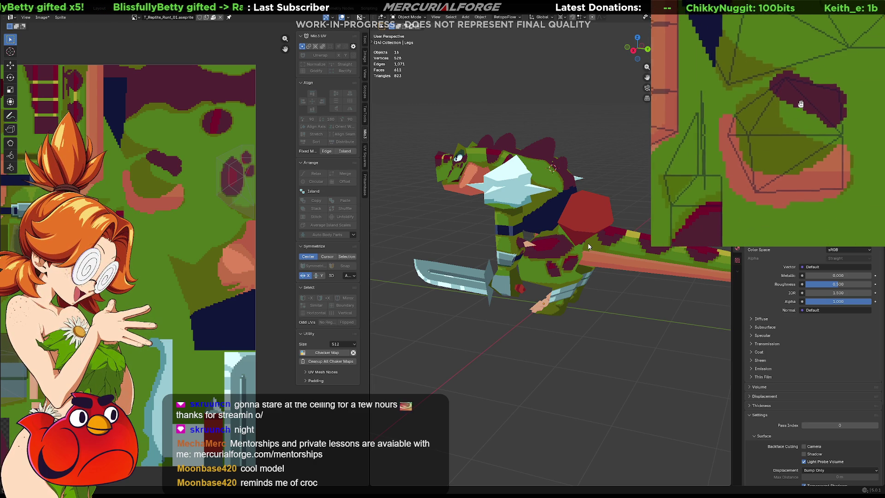
scroll(782, 137, down, 1)
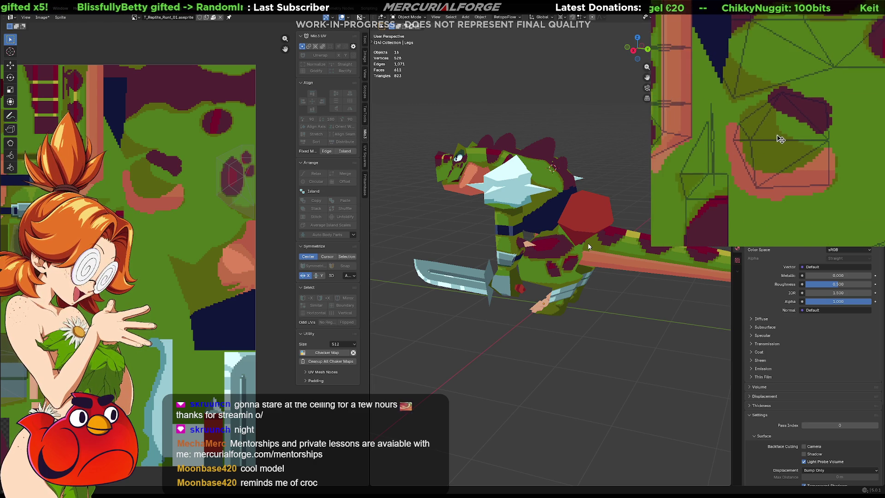
scroll(783, 136, down, 2)
scroll(816, 140, up, 1)
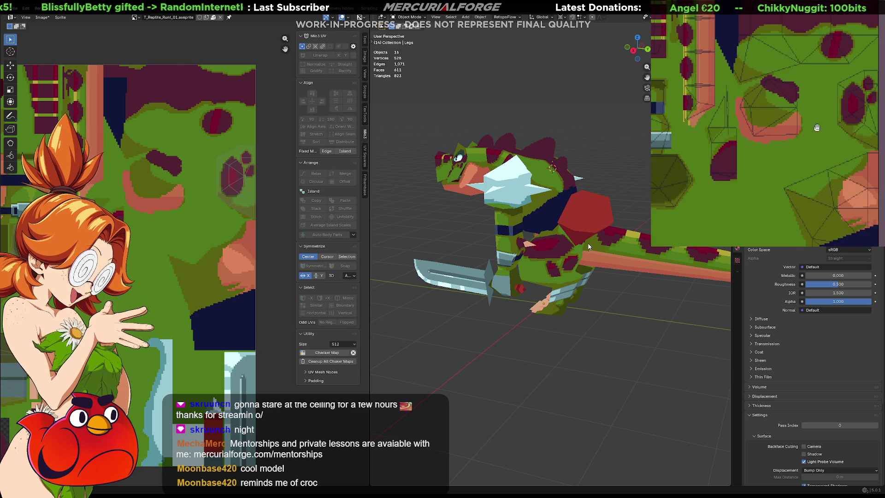
mouse_move(817, 122)
middle_down()
mouse_move(819, 162)
mouse_move(843, 167)
middle_up()
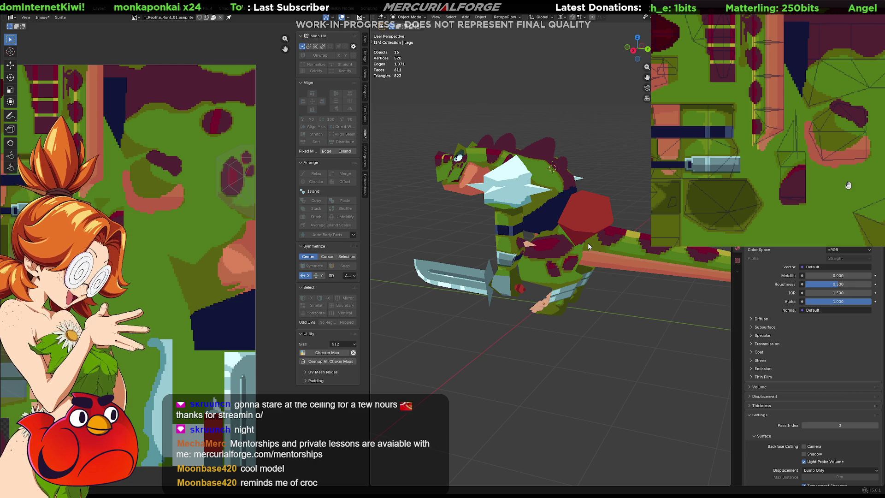
scroll(509, 313, up, 3)
scroll(567, 304, up, 2)
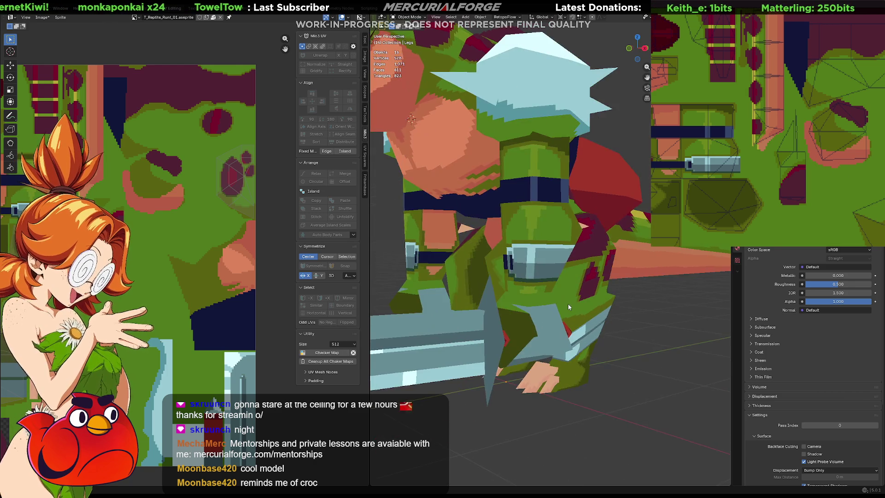
scroll(577, 278, down, 2)
scroll(577, 278, down, 4)
mouse_move(579, 271)
middle_down()
mouse_move(696, 276)
mouse_move(583, 272)
middle_up()
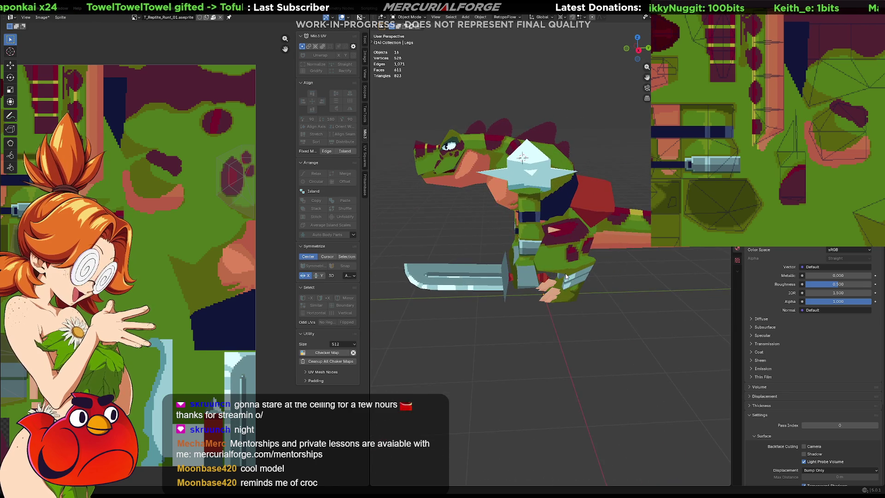
mouse_move(585, 268)
middle_down()
mouse_move(725, 270)
mouse_move(616, 263)
middle_up()
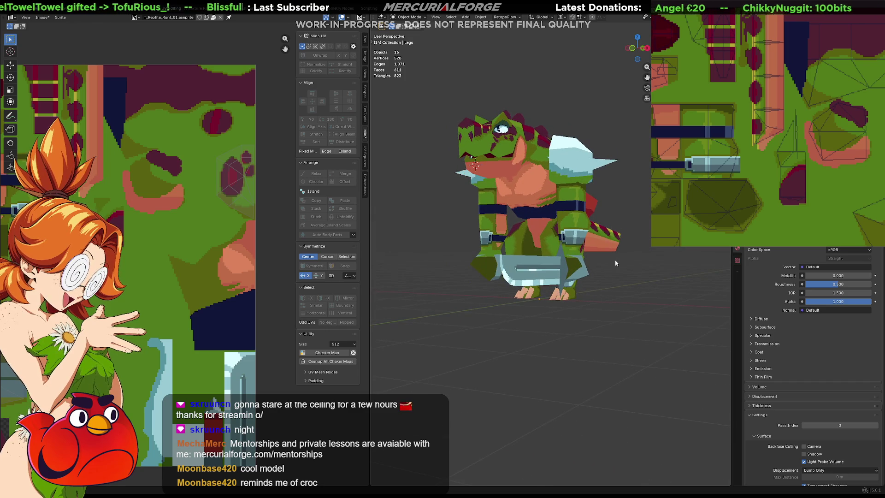
scroll(756, 103, up, 2)
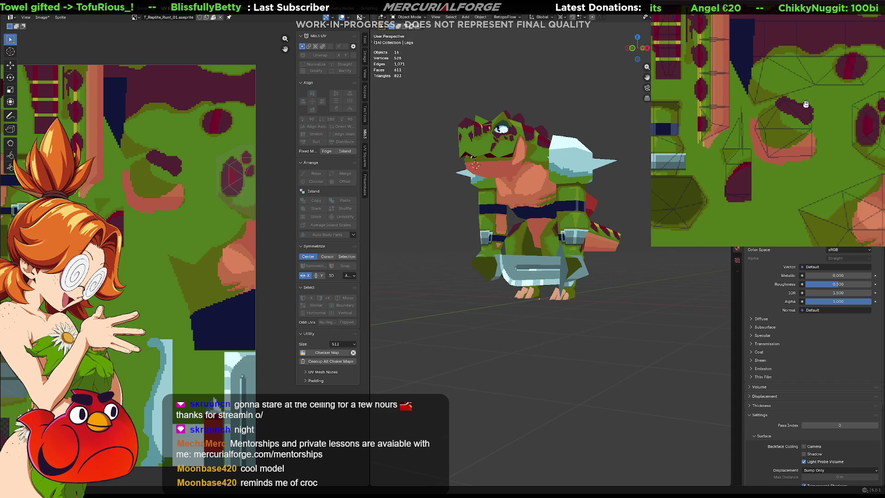
scroll(756, 104, up, 2)
scroll(756, 105, down, 1)
scroll(731, 68, down, 1)
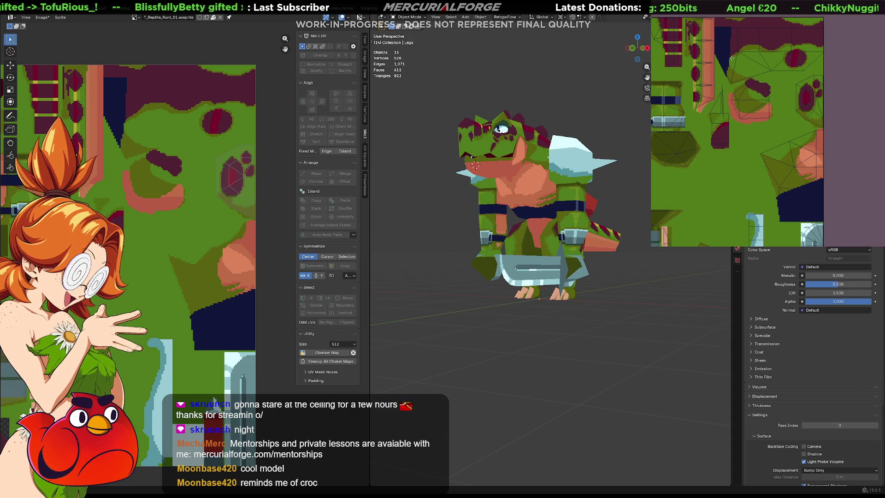
click(725, 49)
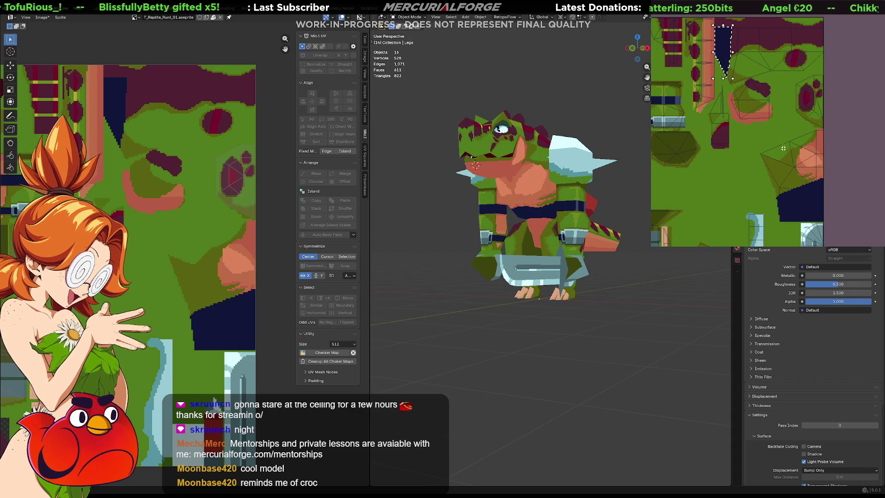
shift+click(817, 204)
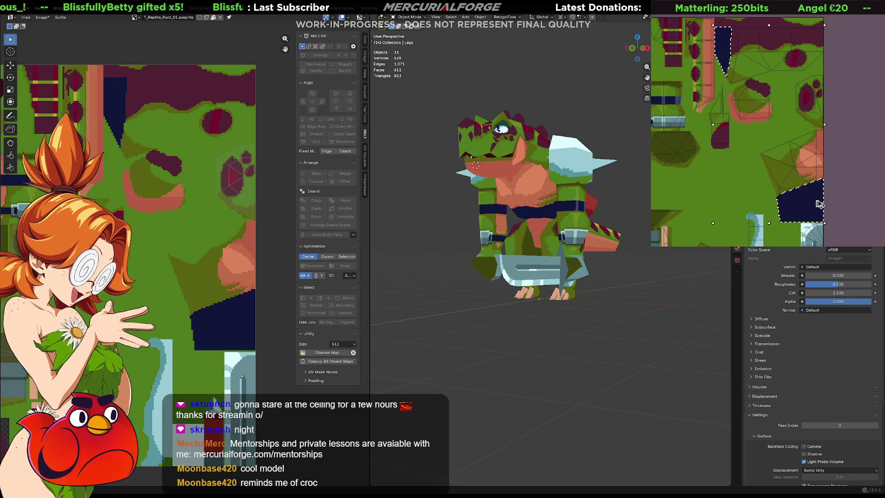
key(Delete)
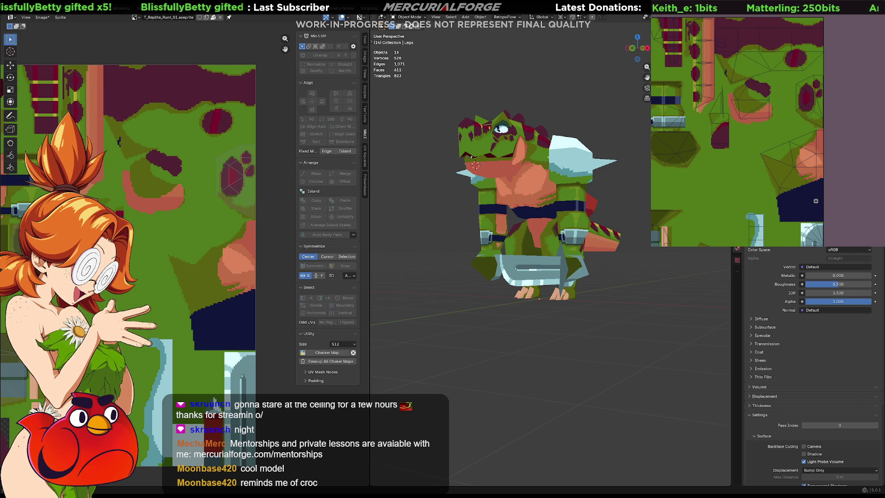
click(816, 201)
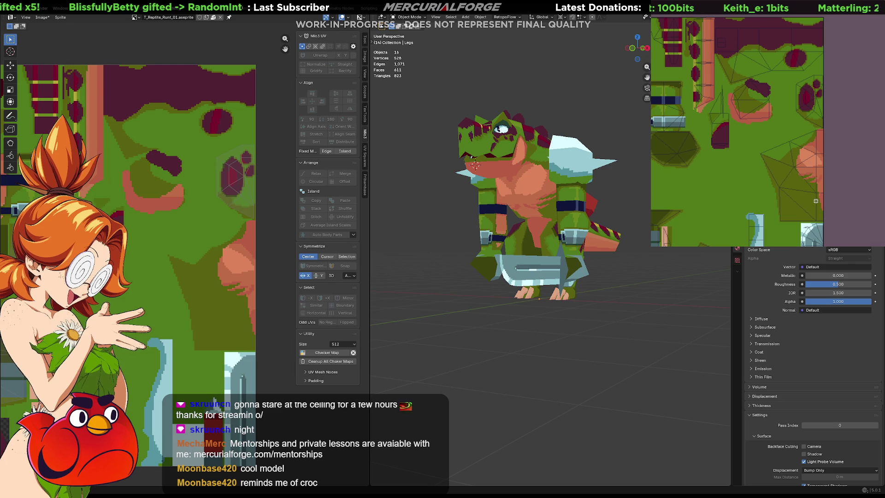
key(ctrl+z)
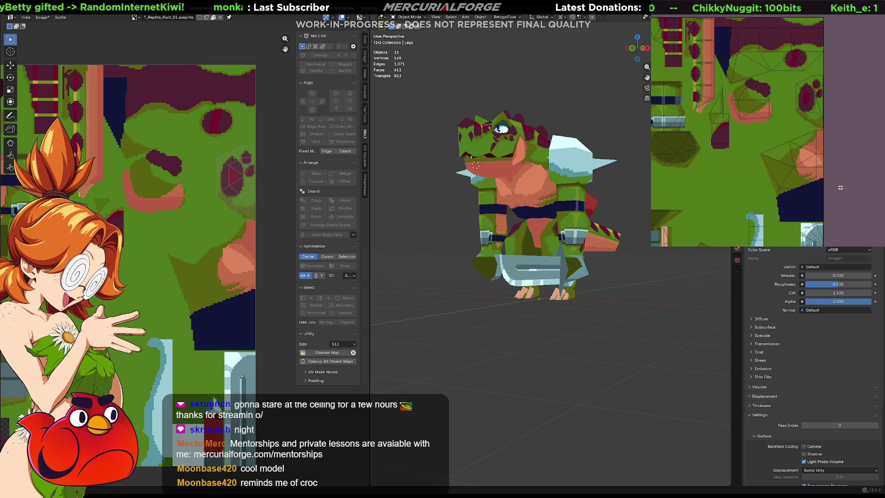
scroll(821, 176, up, 2)
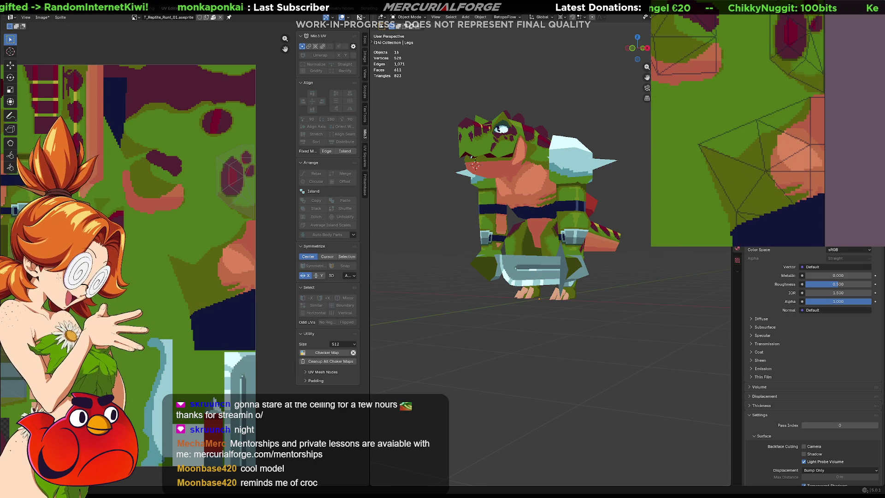
Paint green over the top of the navy patch while checking the model from different sides.
middle_drag(617, 212, 566, 204)
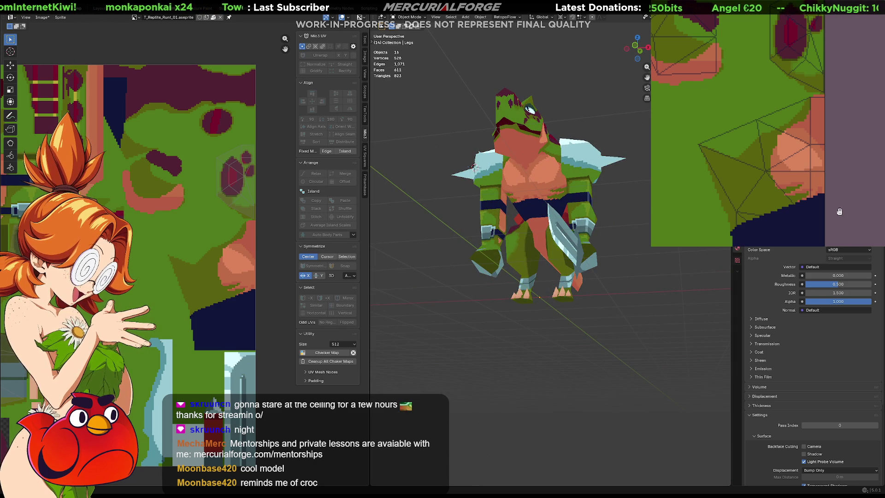
middle_drag(841, 208, 845, 173)
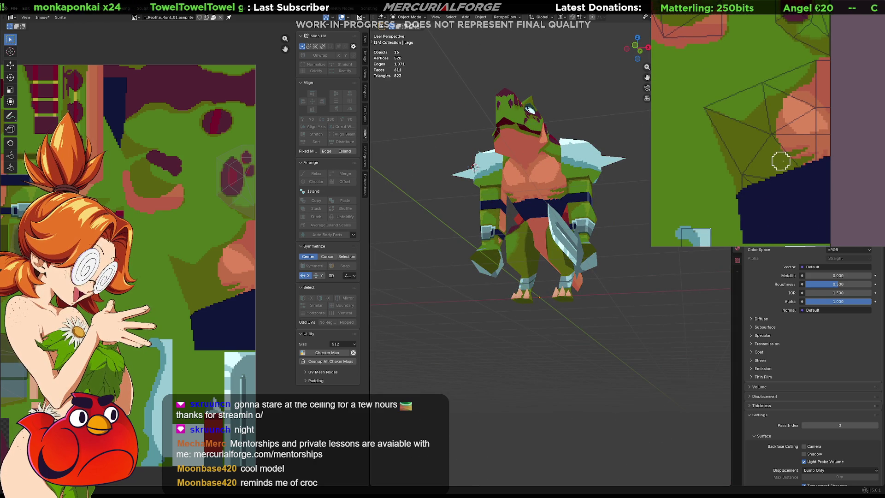
mouse_move(775, 165)
mouse_down()
mouse_move(877, 164)
mouse_move(770, 165)
mouse_up()
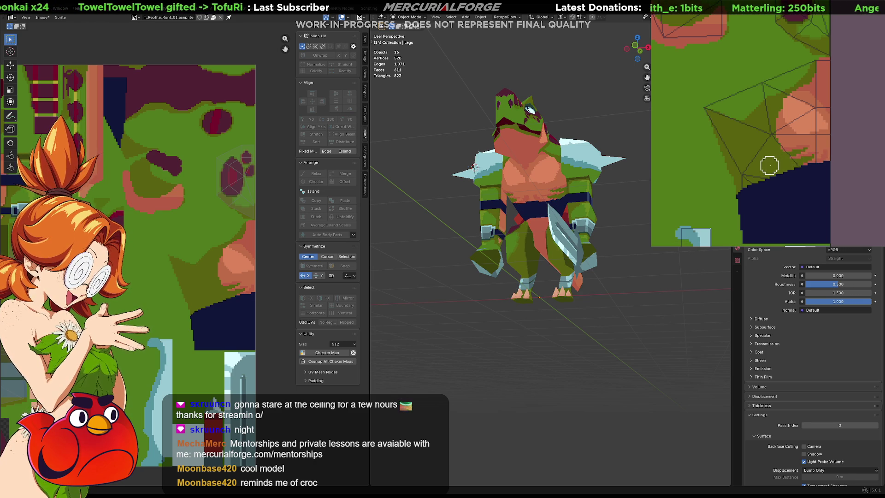
mouse_move(608, 235)
middle_down()
mouse_move(475, 254)
mouse_move(478, 264)
middle_up()
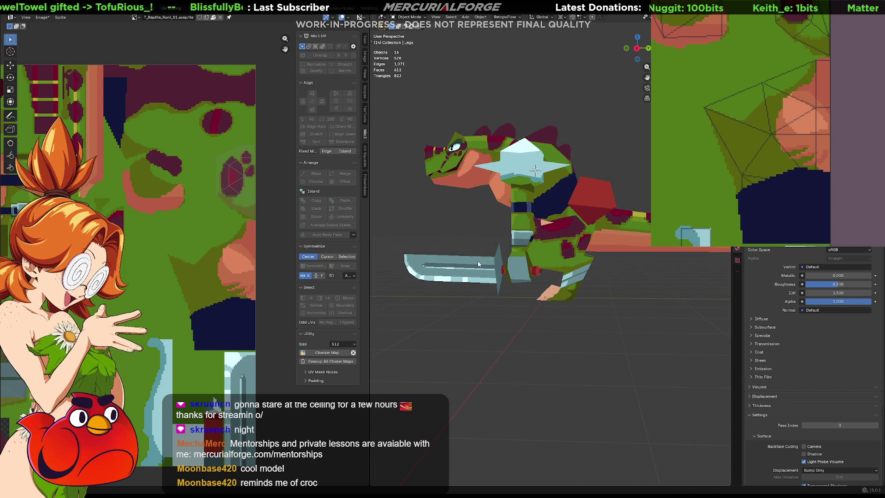
Select the hood piece and move it up above the reptile's body.
click(544, 193)
key(g)
click(589, 106)
mouse_move(589, 105)
middle_down()
mouse_move(454, 126)
mouse_move(506, 128)
middle_up()
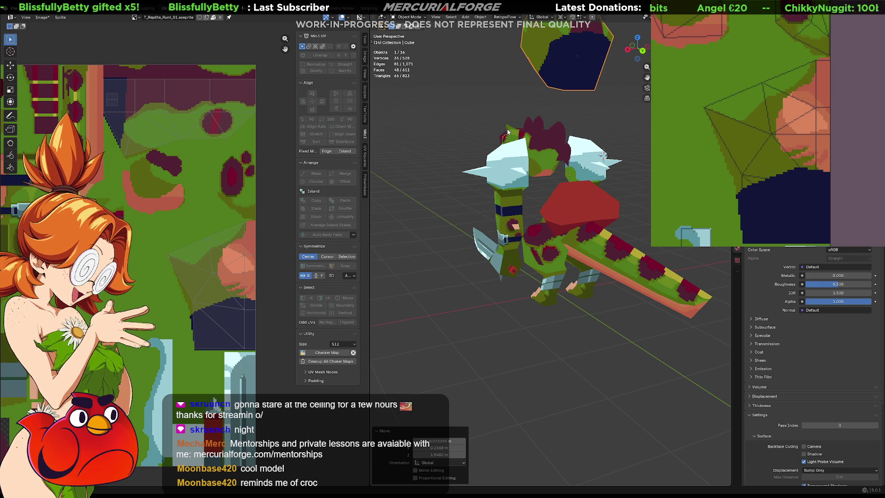
Undo the hood's move and clear the object selection.
key(ctrl+z)
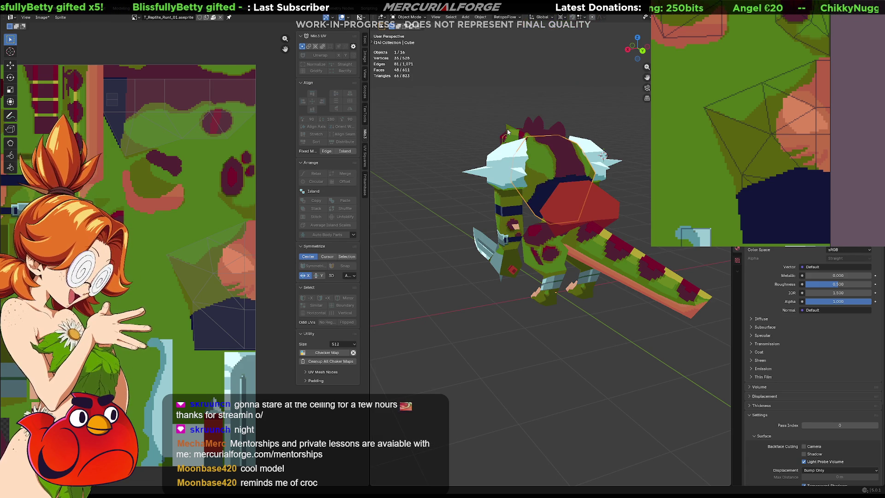
key(alt+a)
key(a)
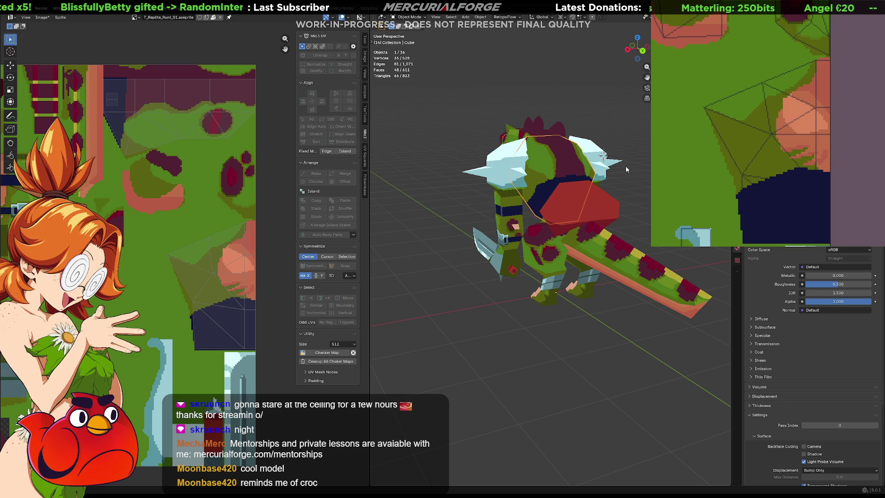
key(alt+a)
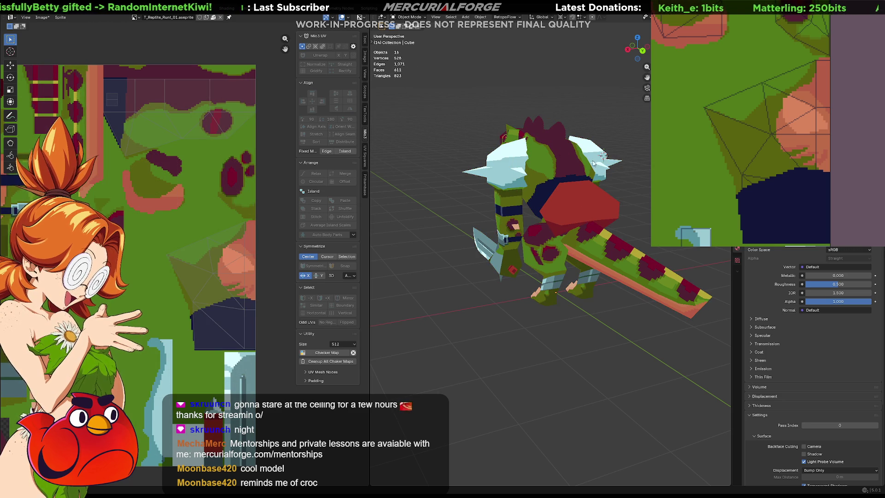
Select the hood piece and move it high above the reptile's head.
click(546, 172)
key(g)
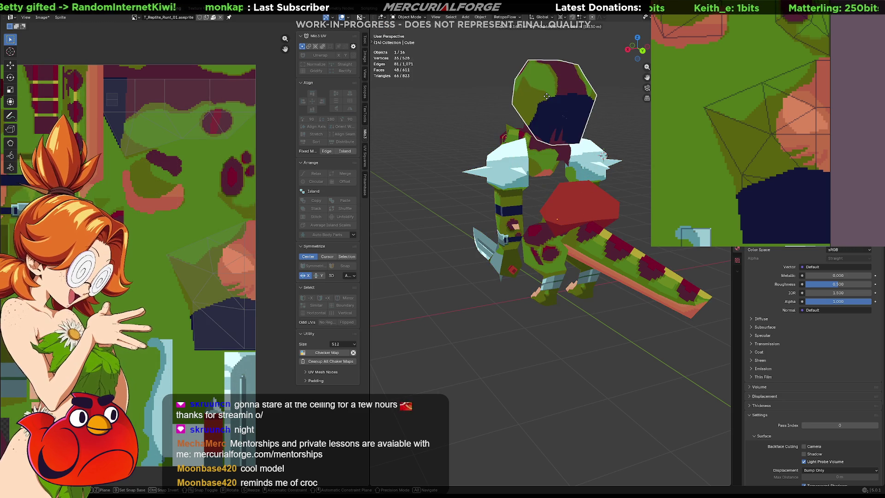
click(547, 99)
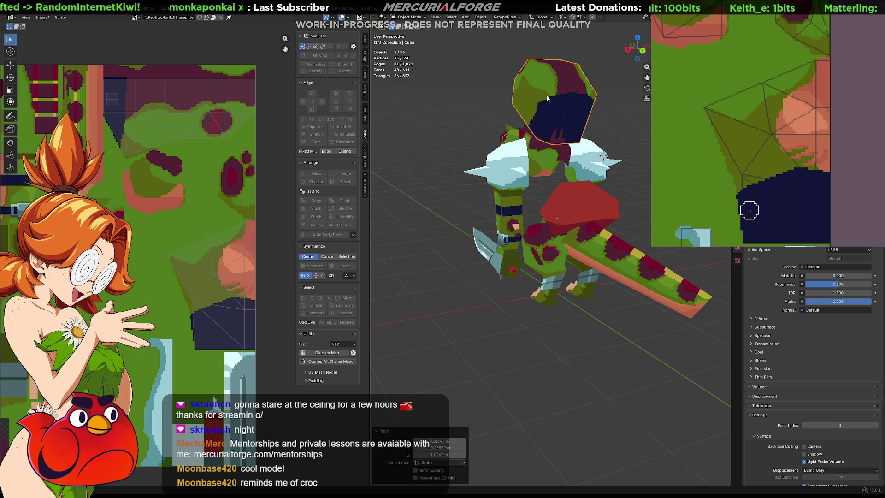
click(745, 237)
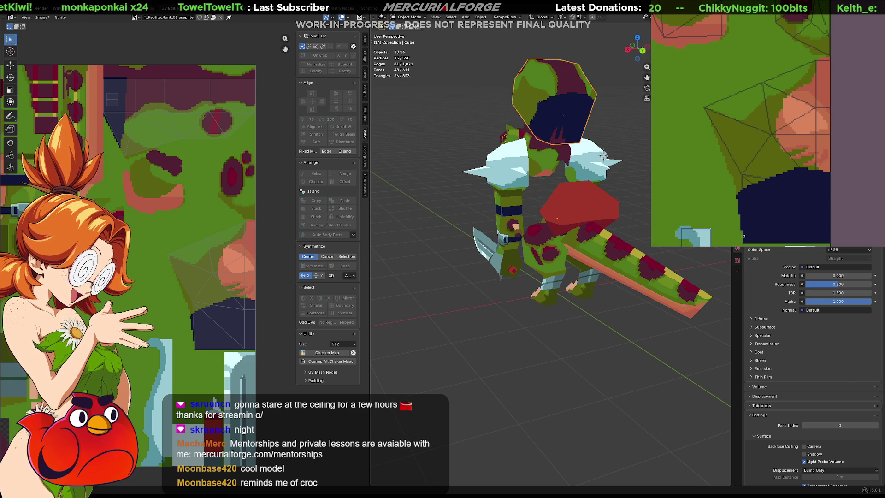
middle_drag(747, 235, 773, 192)
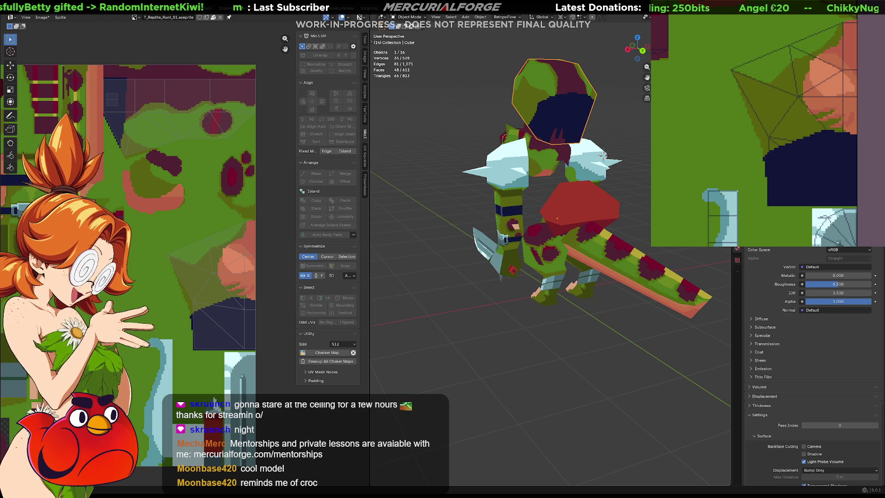
Hide the hood piece, view the warrior from the front, and paint a dark stroke on the texture.
middle_drag(498, 262, 591, 282)
key(h)
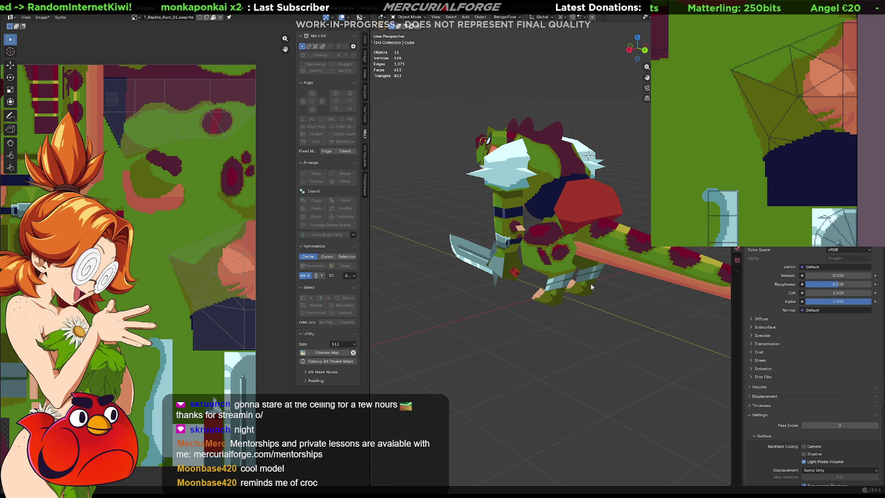
mouse_move(591, 283)
middle_down()
mouse_move(609, 250)
mouse_move(707, 256)
mouse_move(614, 246)
mouse_move(698, 253)
mouse_move(607, 254)
middle_up()
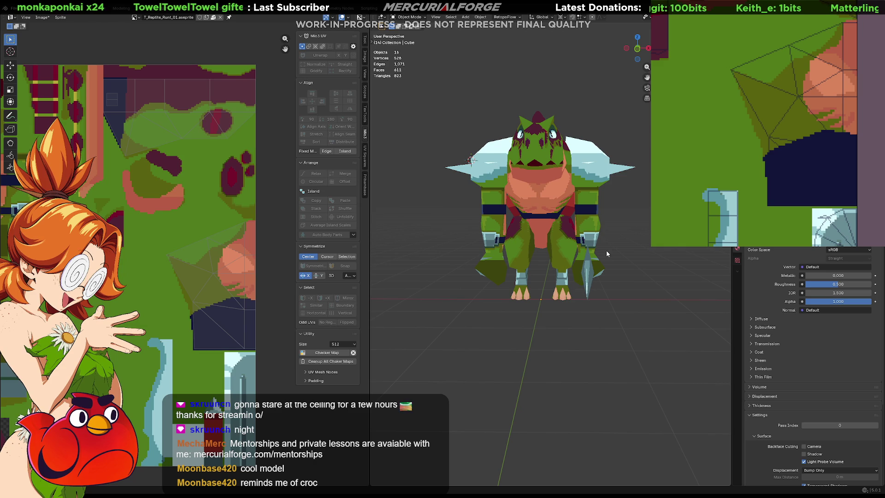
mouse_move(774, 139)
middle_down()
mouse_move(810, 150)
mouse_move(828, 102)
mouse_move(744, 169)
mouse_move(675, 185)
mouse_move(754, 151)
middle_up()
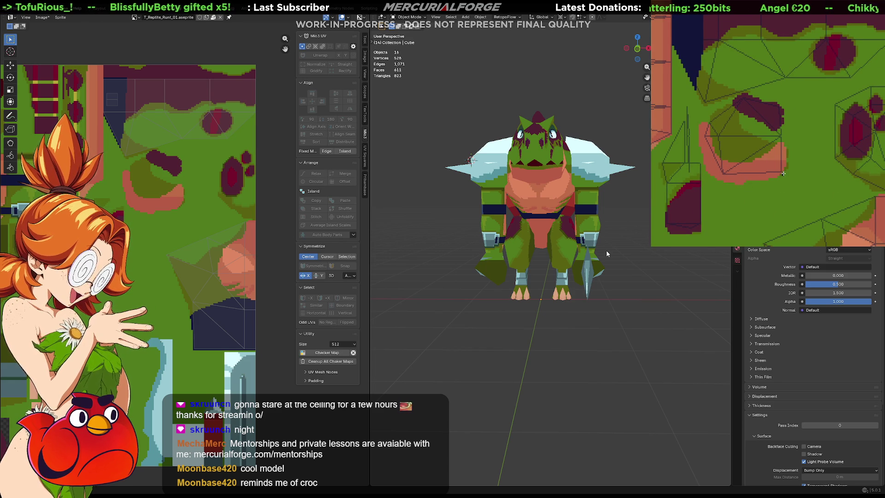
mouse_move(786, 152)
mouse_down()
mouse_move(754, 98)
mouse_move(726, 179)
mouse_move(784, 183)
mouse_up()
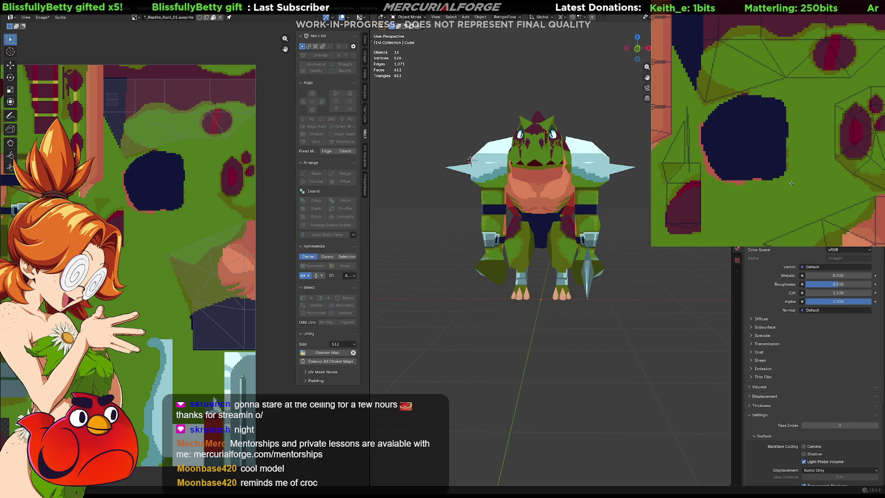
middle_drag(526, 252, 579, 255)
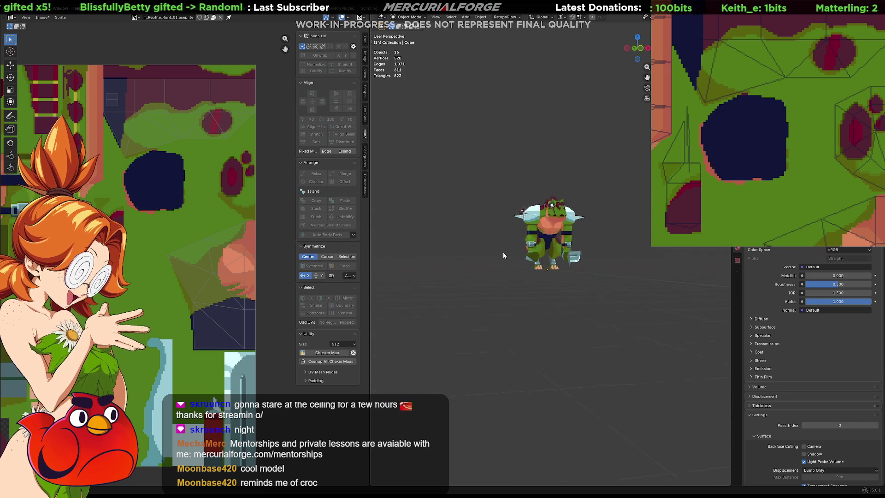
mouse_move(579, 254)
middle_down()
mouse_move(377, 257)
mouse_move(703, 263)
mouse_move(506, 257)
mouse_move(531, 255)
middle_up()
scroll(530, 254, up, 2)
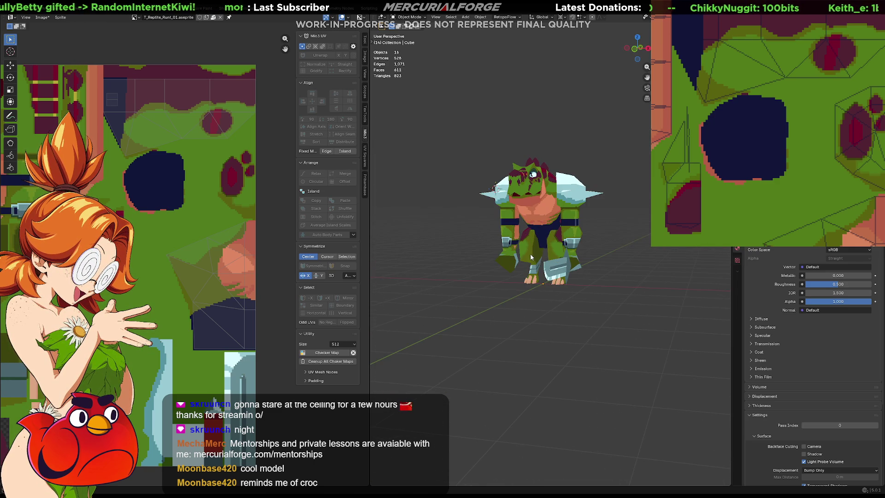
key(ctrl+z)
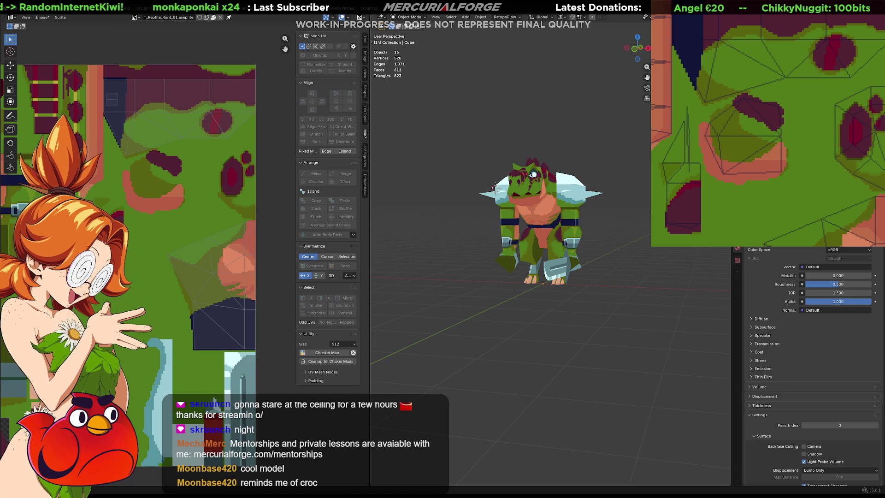
key(ctrl+y)
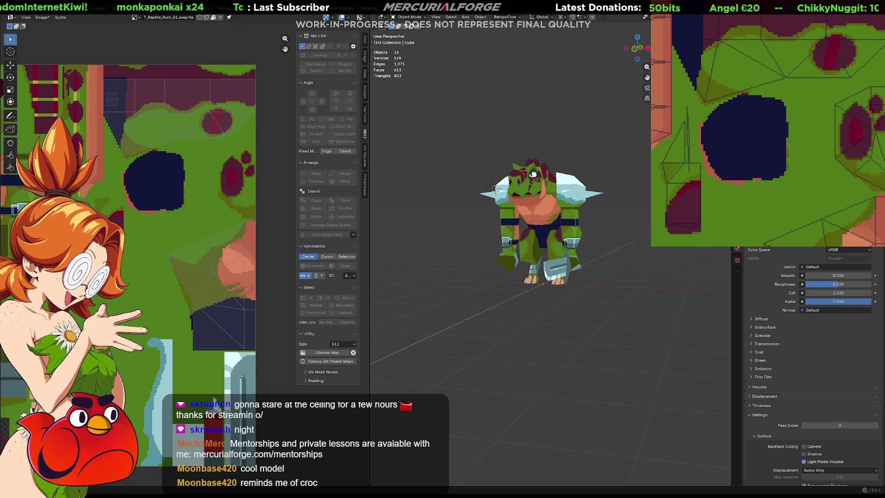
key(ctrl+z)
key(ctrl+y)
key(ctrl+z)
key(ctrl+y)
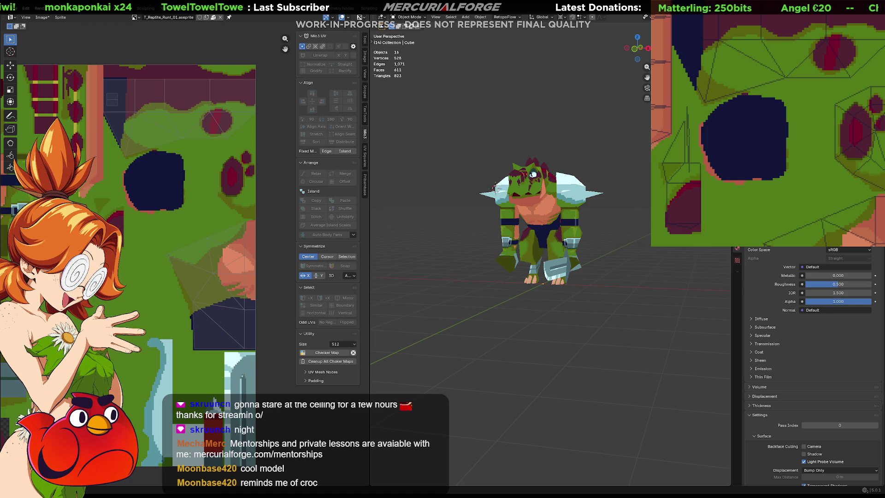
key(ctrl+z)
key(ctrl+y)
key(ctrl+z)
key(ctrl+y)
key(ctrl+z)
key(ctrl+y)
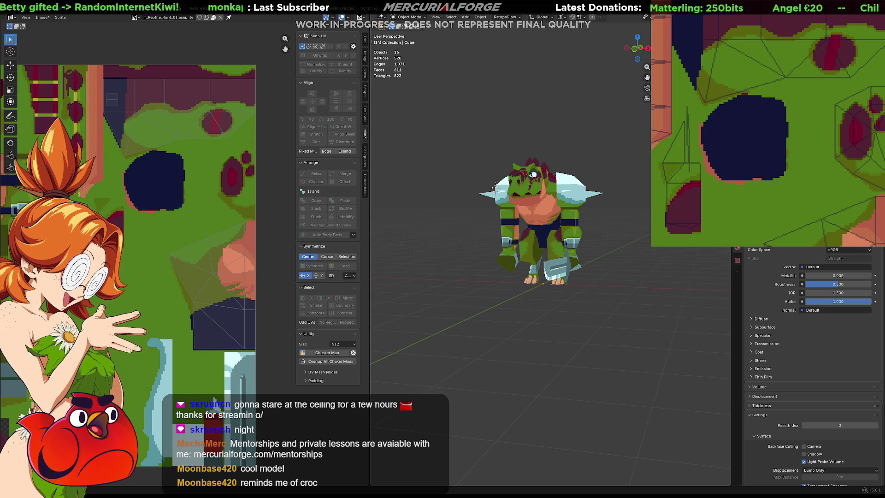
middle_drag(494, 188, 605, 187)
middle_drag(659, 251, 610, 244)
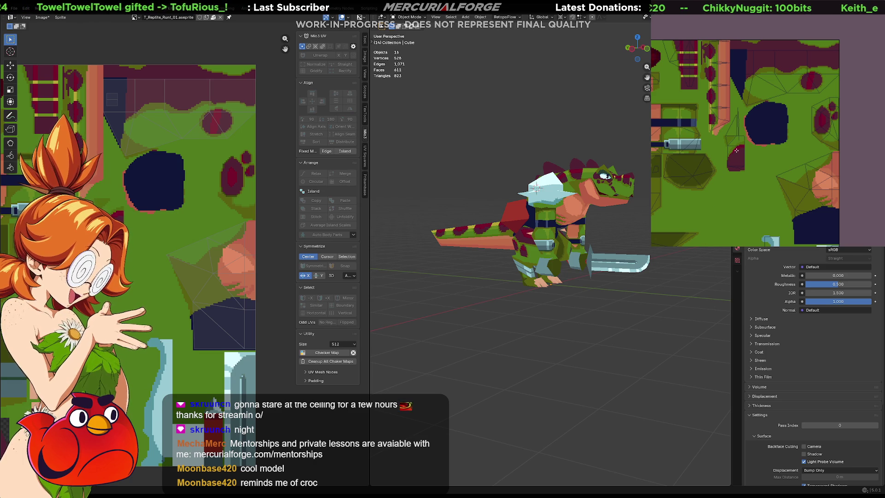
click(740, 70)
click(766, 124)
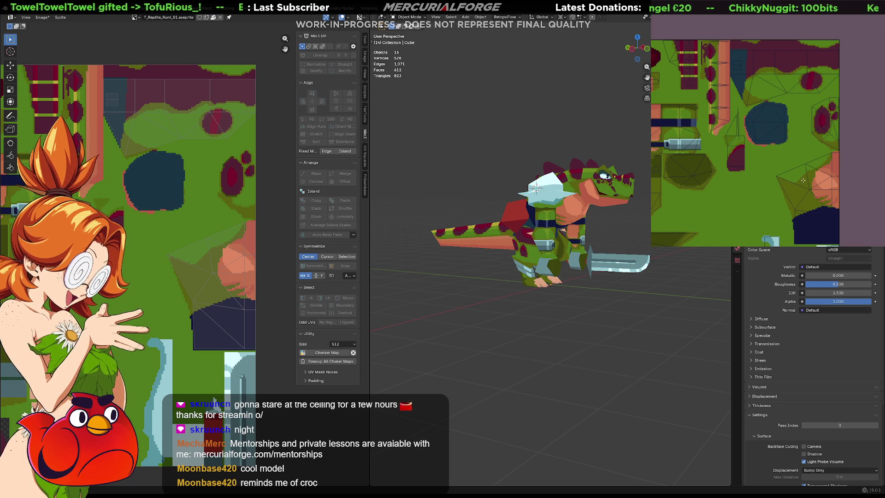
click(827, 227)
mouse_move(622, 304)
middle_down()
mouse_move(488, 312)
mouse_move(507, 308)
middle_up()
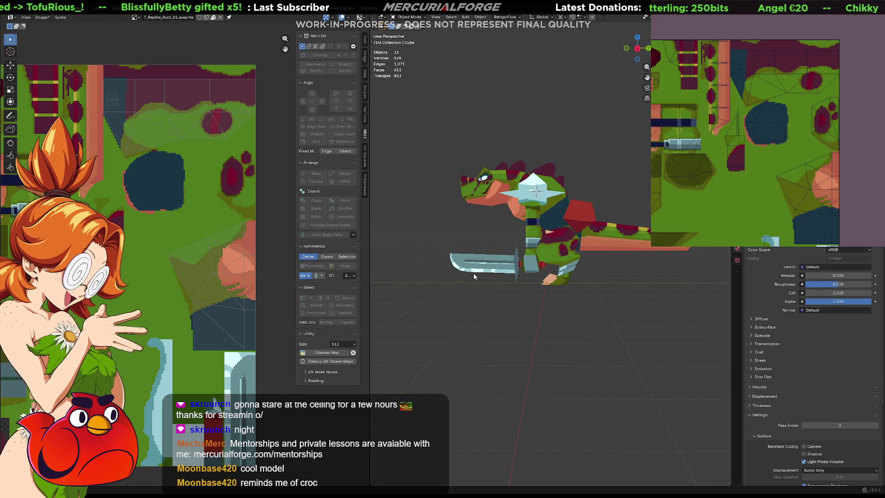
middle_drag(502, 297, 597, 300)
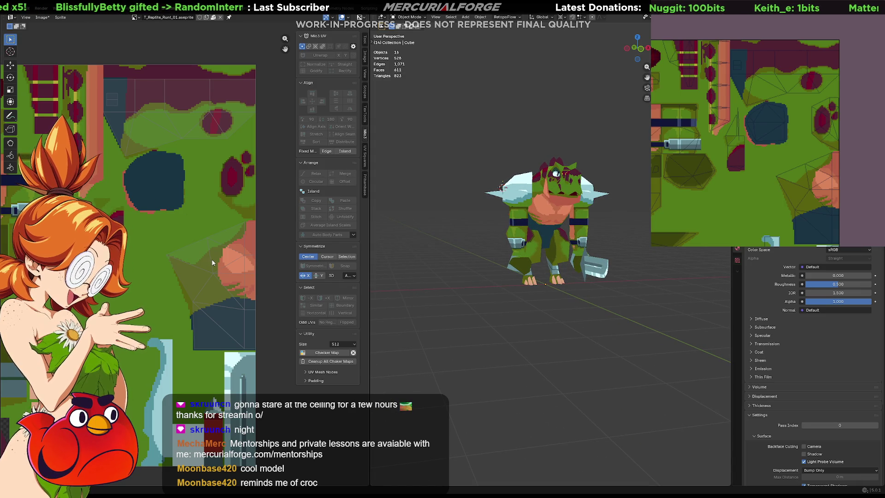
click(816, 225)
click(766, 123)
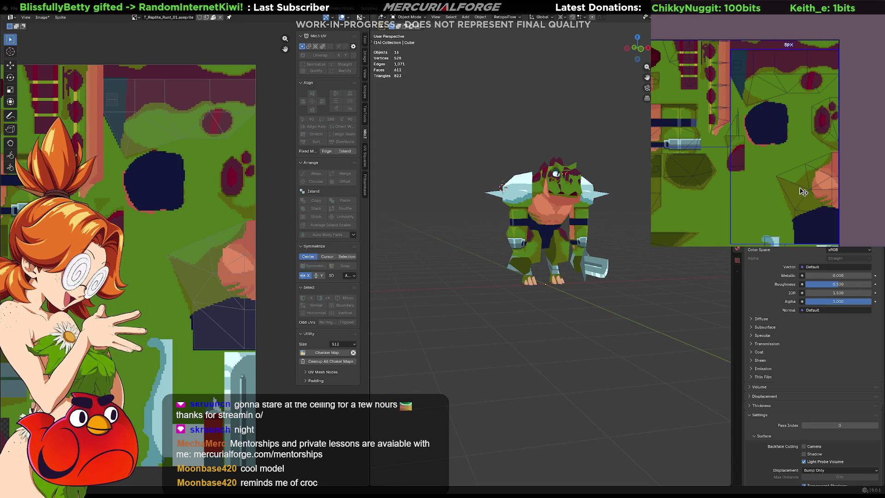
Add a dark navy rectangle along the texture's bottom edge, undoing its extra height.
mouse_move(594, 269)
middle_down()
mouse_move(539, 278)
mouse_move(679, 264)
mouse_move(515, 264)
mouse_move(554, 263)
middle_up()
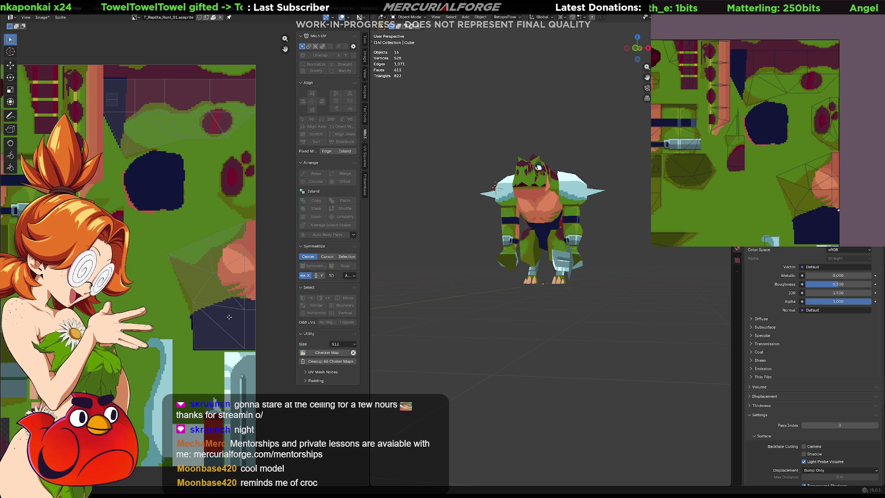
scroll(840, 218, down, 1)
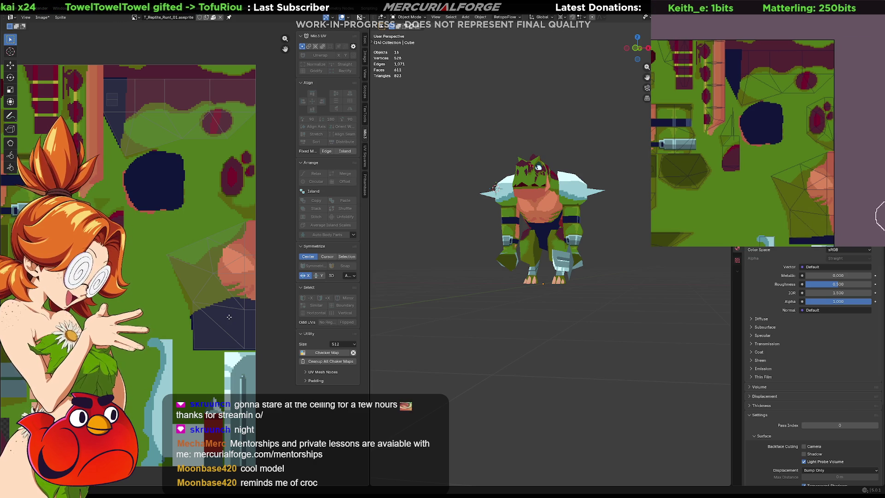
click(840, 222)
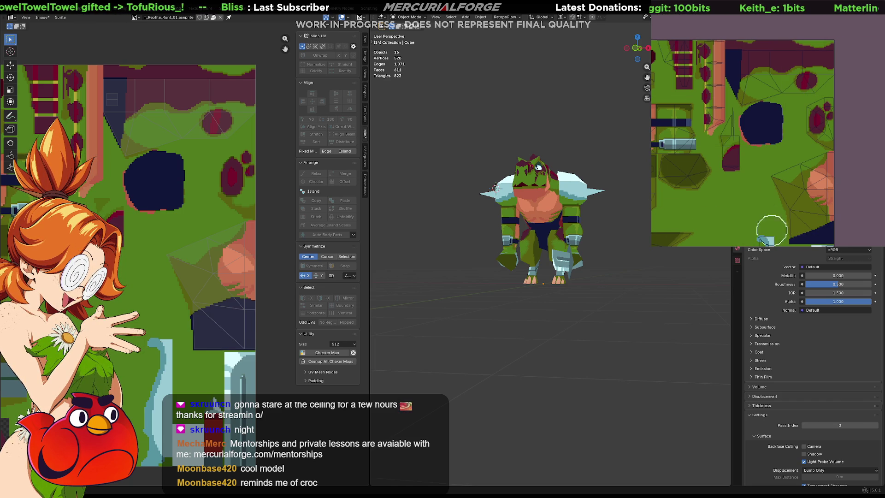
drag(810, 197, 828, 216)
key(ctrl+z)
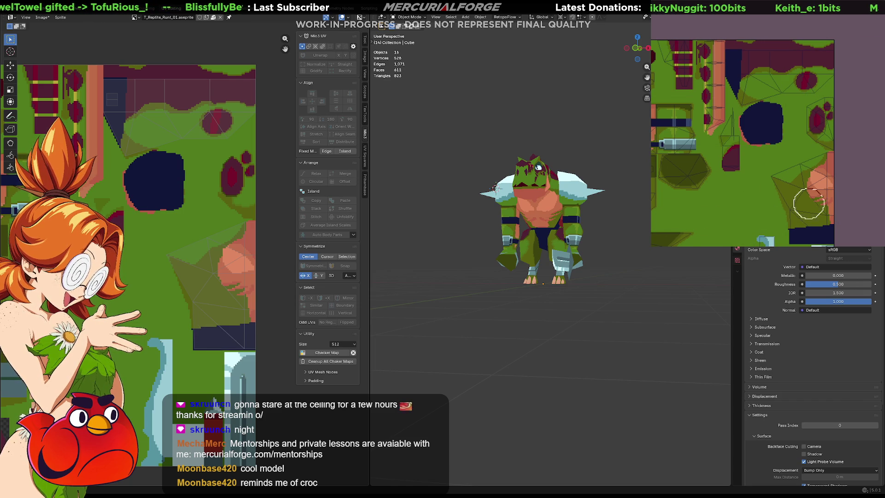
Paint green over the top of the dark blob, checking the model from rear and side views.
middle_drag(448, 275, 416, 273)
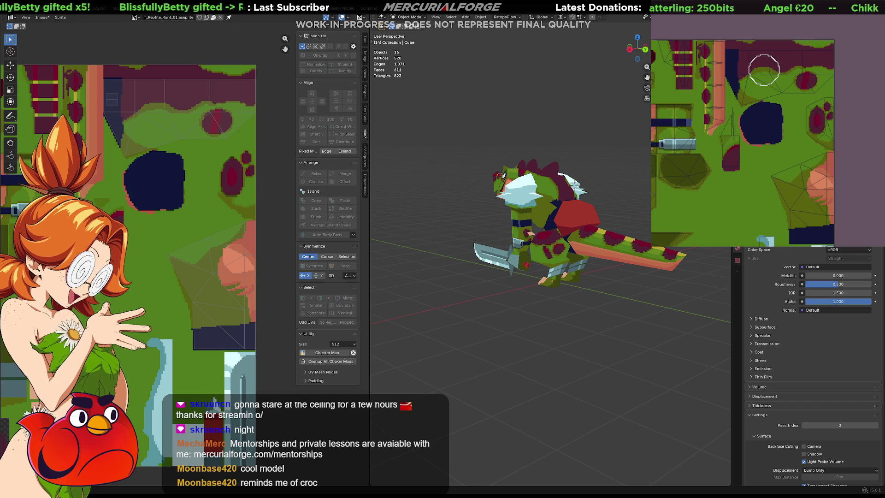
mouse_move(738, 110)
mouse_down()
mouse_move(756, 81)
mouse_move(744, 105)
mouse_up()
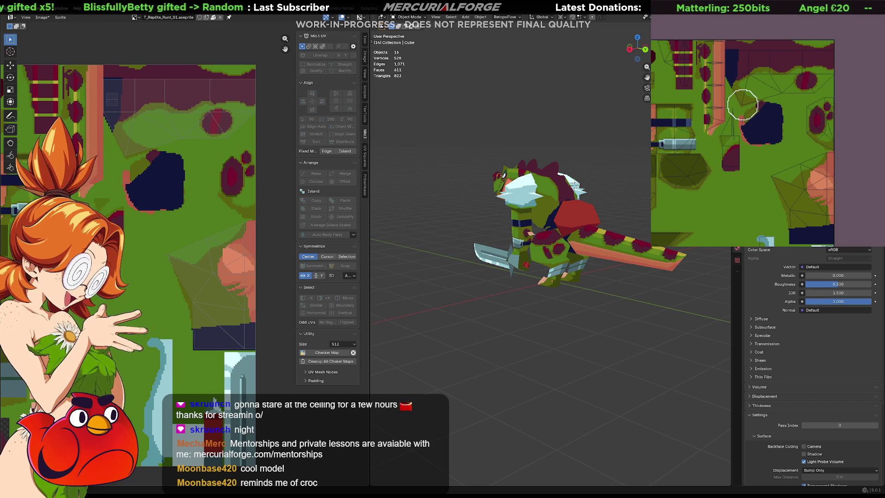
middle_drag(515, 257, 506, 244)
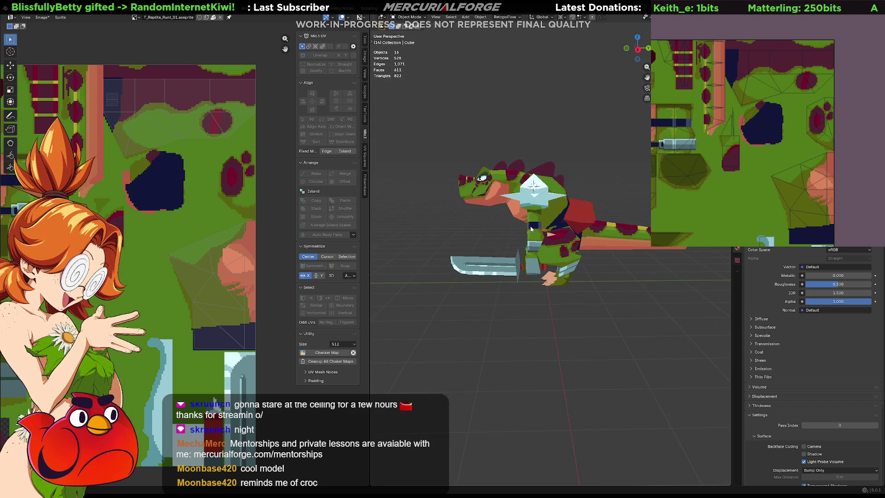
scroll(534, 220, up, 3)
scroll(534, 221, up, 2)
scroll(571, 217, up, 3)
mouse_move(513, 293)
middle_down()
mouse_move(507, 310)
mouse_move(535, 277)
mouse_move(587, 271)
mouse_move(517, 284)
middle_up()
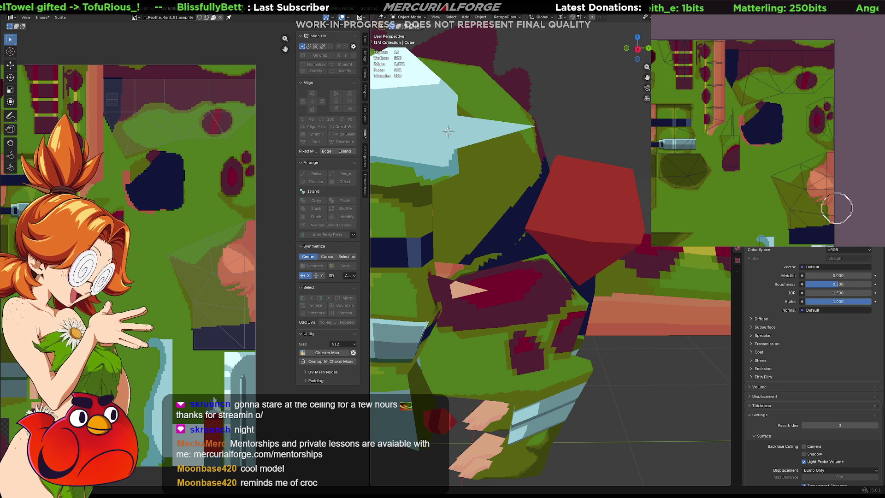
Clear a marquee selection and brush the dark blob further up and to the left.
drag(725, 47, 838, 237)
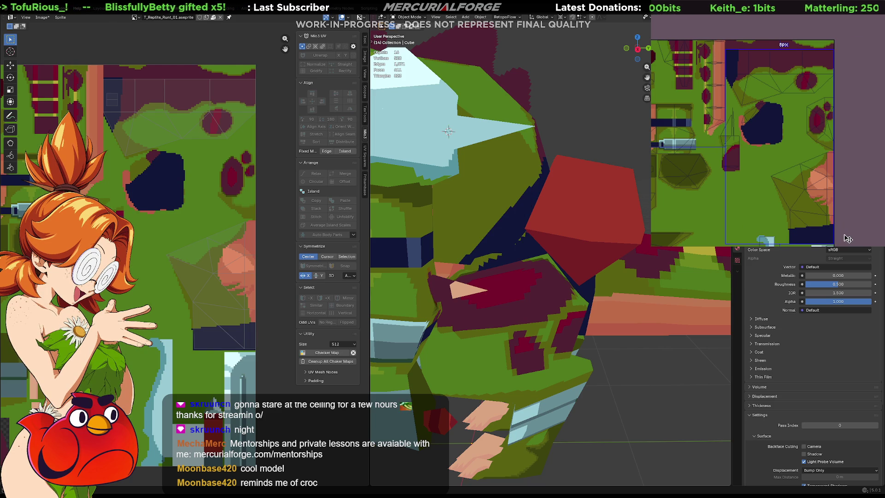
key(ctrl+d)
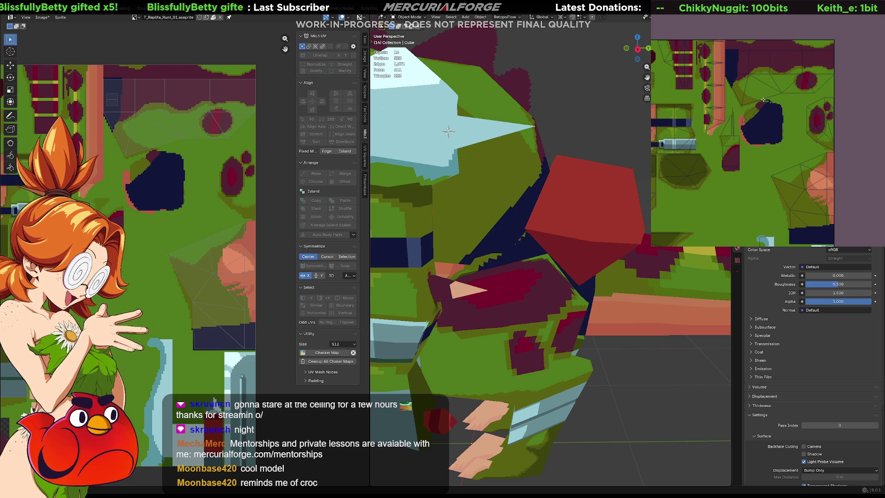
scroll(759, 101, up, 3)
scroll(754, 102, up, 2)
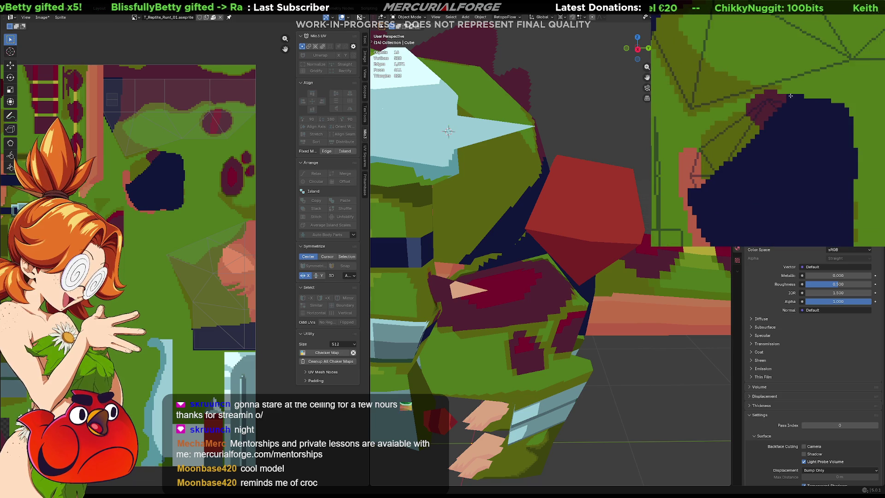
drag(748, 102, 698, 134)
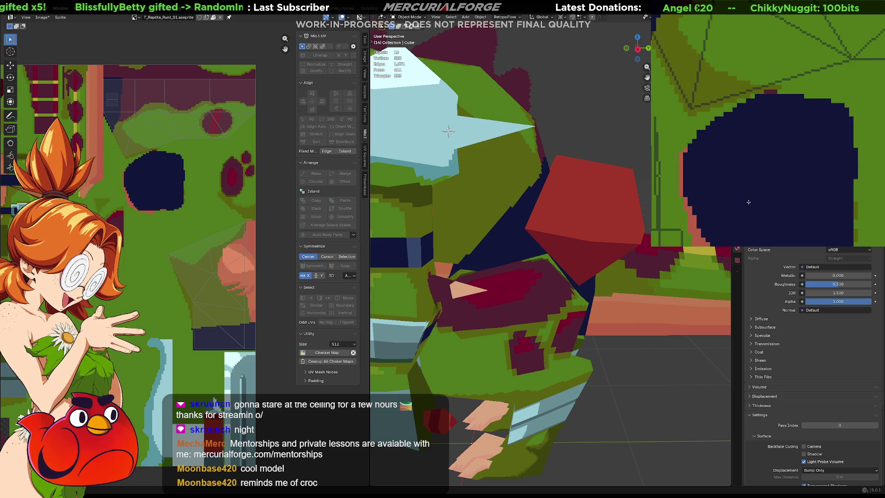
scroll(684, 171, down, 3)
scroll(550, 250, down, 3)
Review the reptile from the side and bring up the texture export settings.
middle_drag(550, 250, 715, 258)
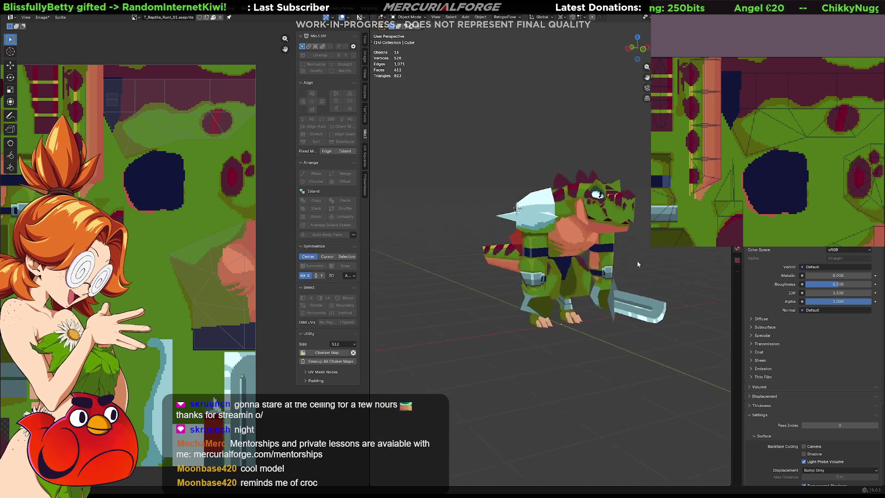
mouse_move(714, 259)
middle_down()
mouse_move(422, 258)
mouse_move(688, 262)
middle_up()
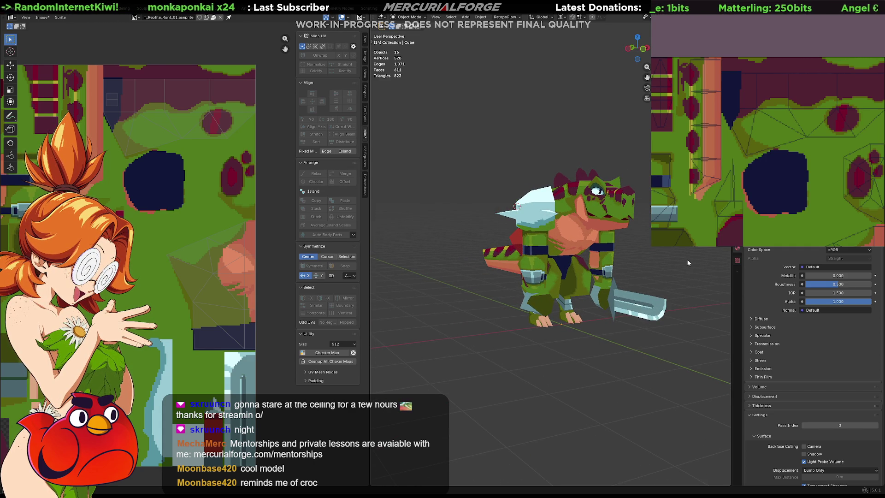
key(ctrl+alt+shift+s)
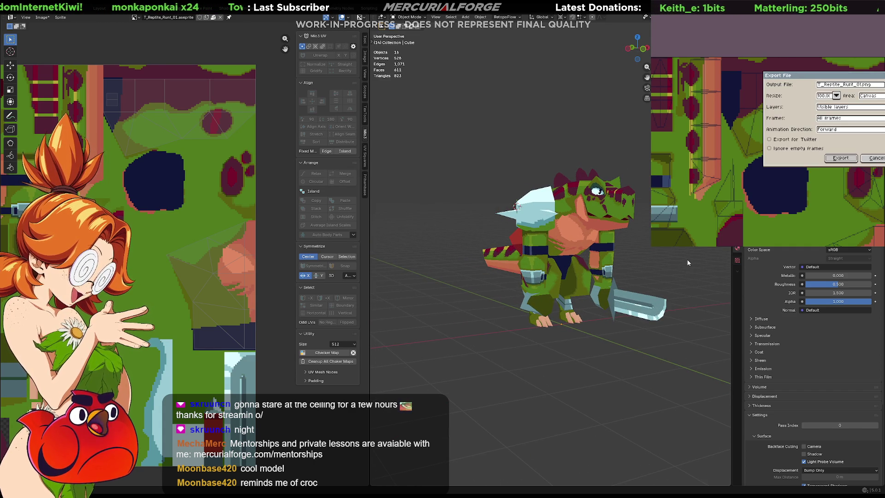
Export the texture over its existing file and switch to the running Unreal game preview.
click(858, 155)
click(736, 186)
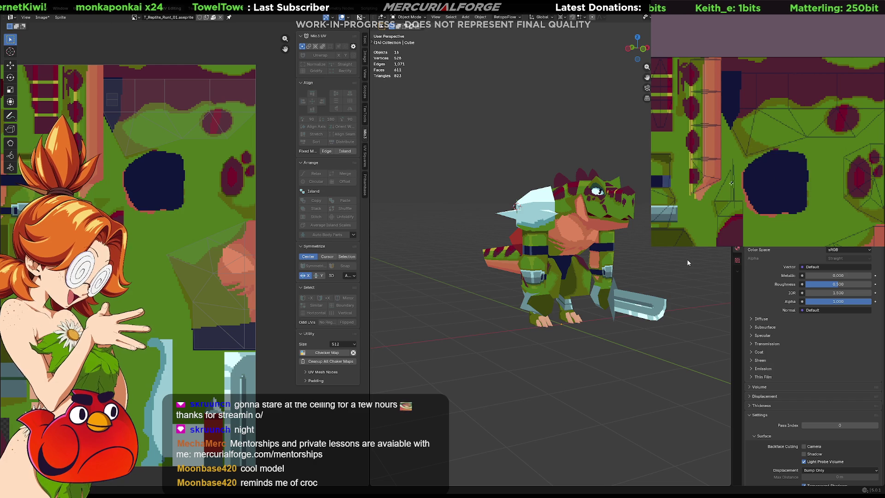
key(alt+Tab)
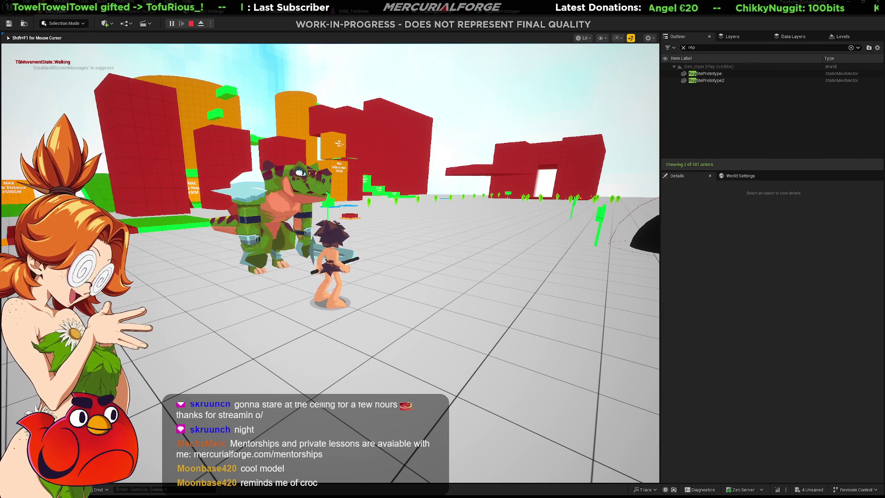
Stop the game preview, select the reptile texture in the Content Drawer and fly closer to the reptile.
key(Escape)
key(ctrl+space)
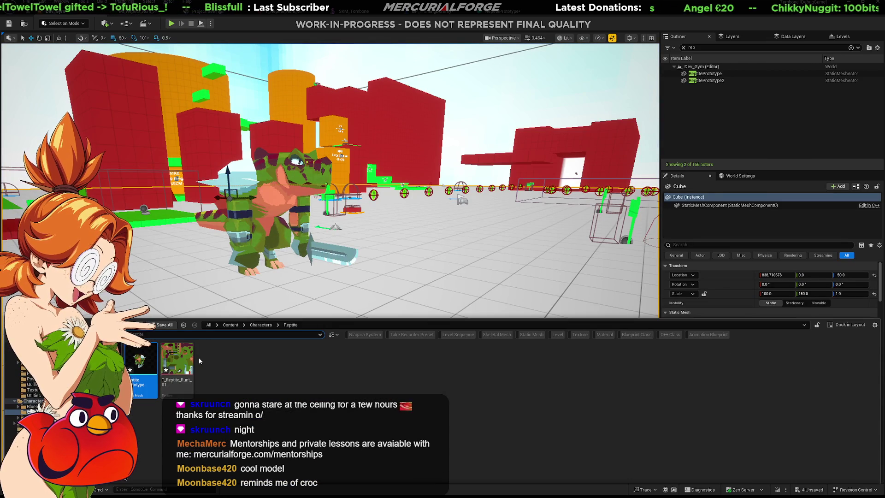
click(177, 363)
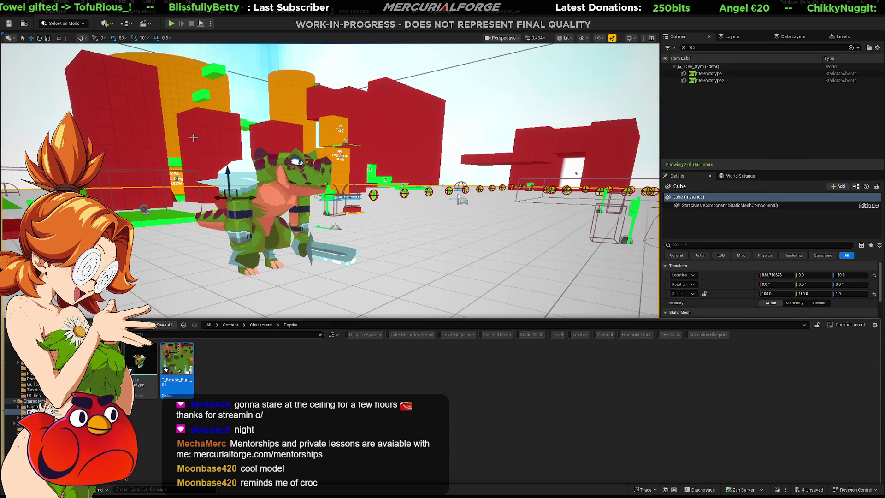
right_drag(193, 138, 193, 138)
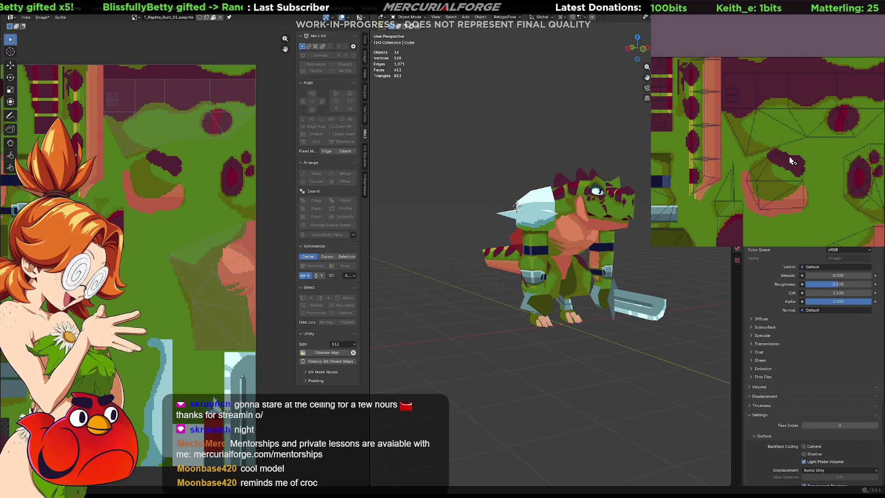
Re-export the updated texture over its existing file and return to Unreal's asset list.
key(ctrl+alt+shift+s)
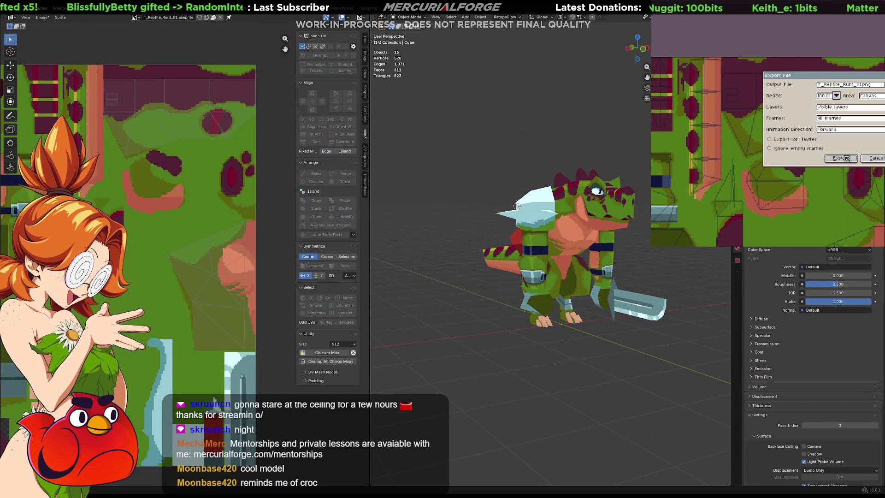
click(847, 158)
click(735, 186)
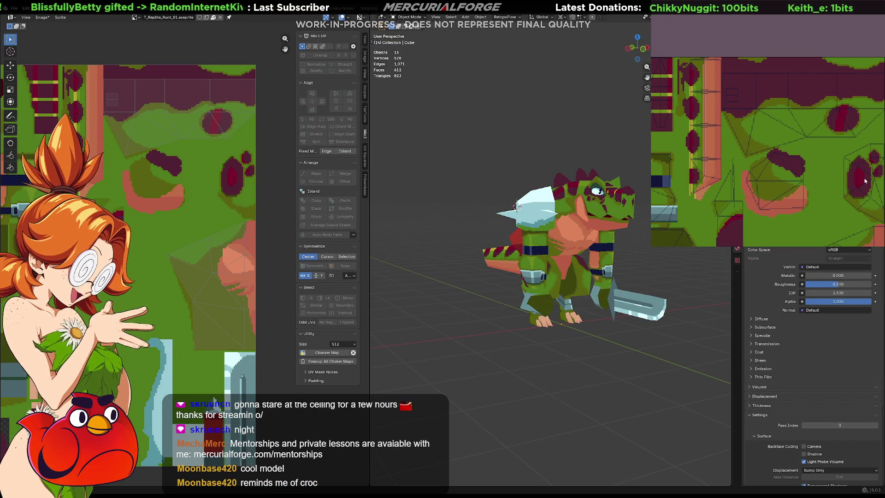
key(alt+Tab)
key(ctrl+space)
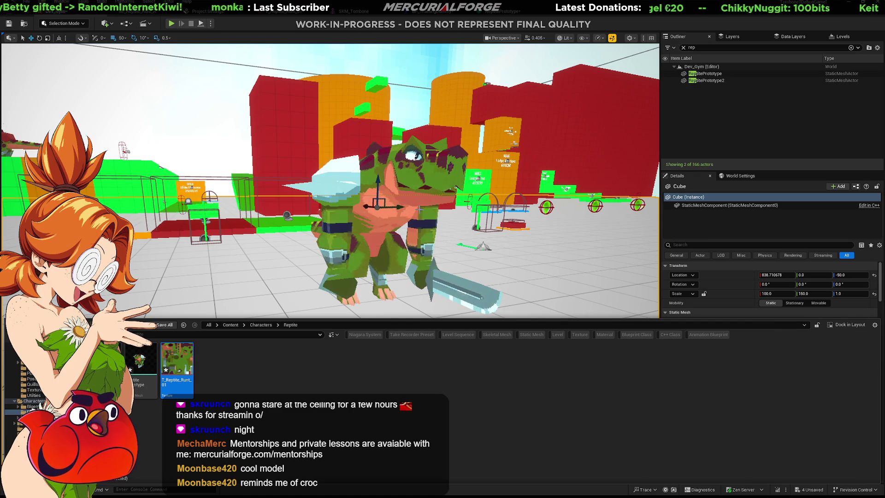
Orbit the level camera around the reptile warrior to view its profile up close.
right_drag(418, 208, 418, 209)
right_drag(236, 140, 302, 117)
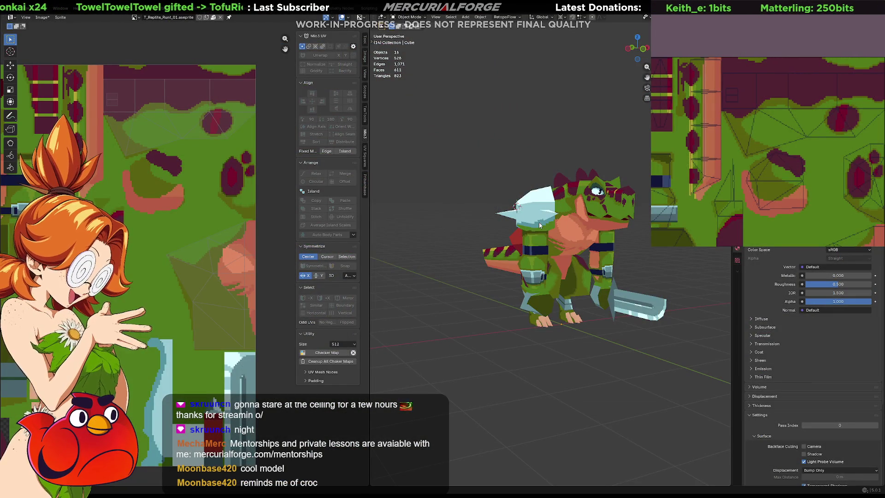
click(539, 222)
scroll(539, 222, up, 5)
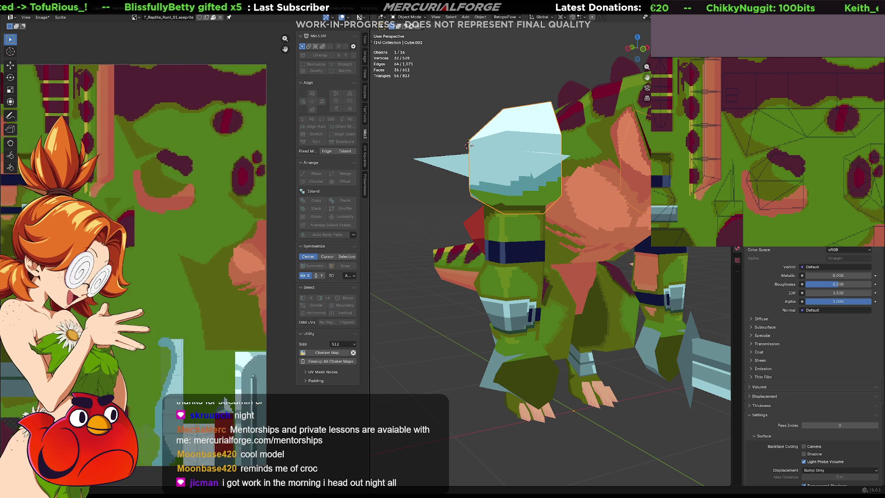
scroll(208, 263, down, 3)
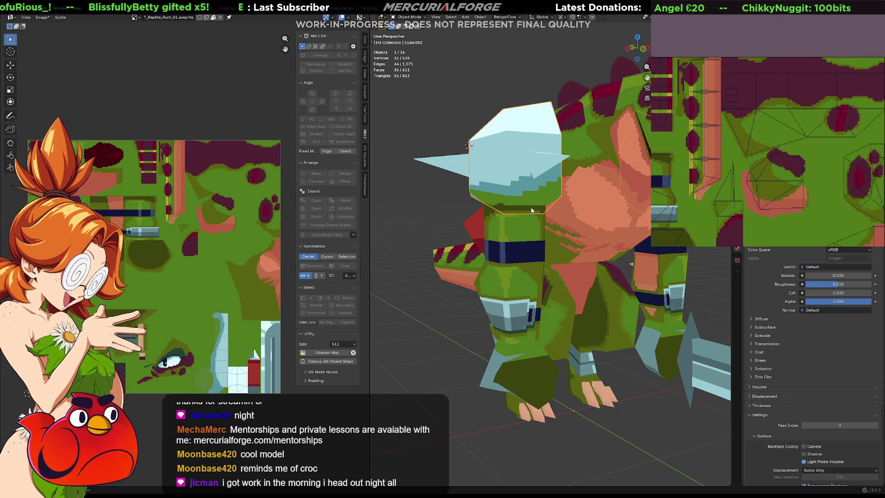
shift+middle_drag(532, 209, 514, 231)
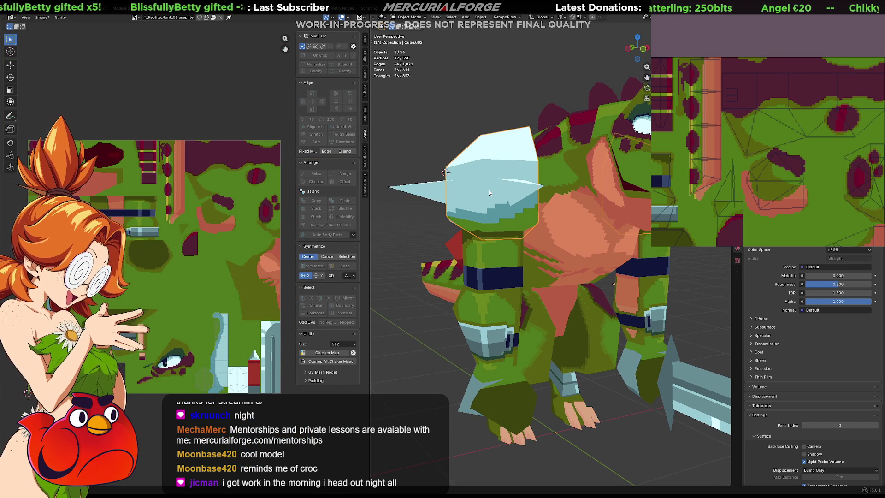
mouse_move(489, 183)
middle_down()
mouse_move(599, 178)
mouse_move(442, 190)
mouse_move(599, 230)
mouse_move(541, 250)
mouse_move(466, 254)
mouse_move(622, 244)
mouse_move(492, 263)
middle_up()
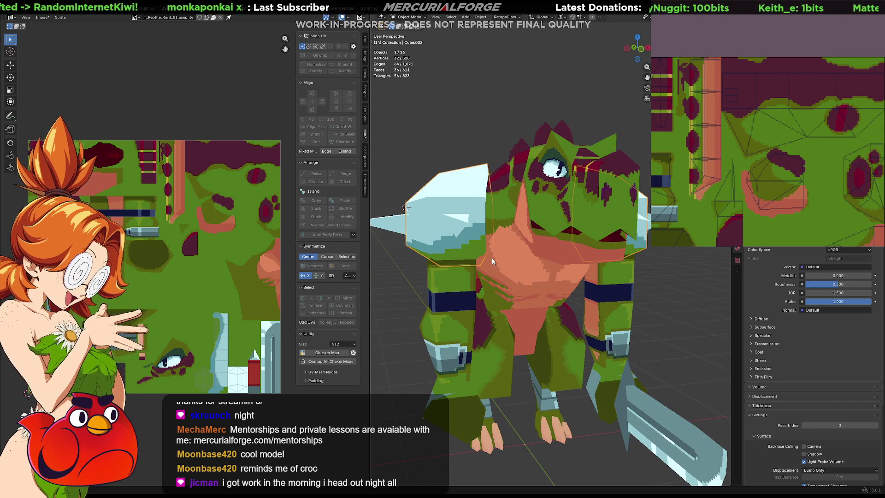
middle_drag(481, 210, 443, 215)
mouse_move(508, 223)
middle_down()
mouse_move(515, 201)
mouse_move(481, 235)
mouse_move(382, 231)
mouse_move(391, 233)
middle_up()
scroll(504, 215, down, 5)
scroll(504, 215, down, 3)
mouse_move(537, 241)
middle_down()
mouse_move(527, 280)
mouse_move(603, 241)
mouse_move(553, 257)
mouse_move(532, 319)
mouse_move(539, 302)
mouse_move(525, 286)
middle_up()
scroll(590, 251, up, 2)
scroll(510, 252, up, 2)
scroll(437, 205, up, 2)
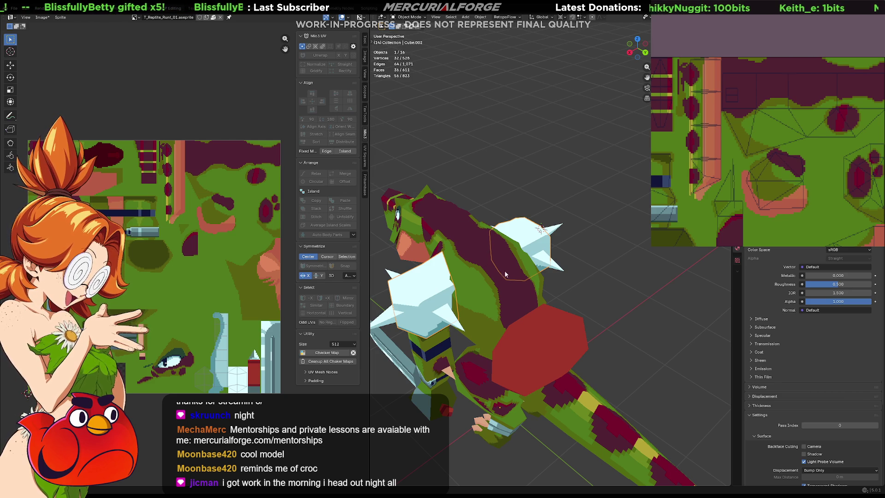
mouse_move(509, 283)
middle_down()
mouse_move(518, 234)
mouse_move(541, 225)
mouse_move(628, 254)
mouse_move(568, 227)
middle_up()
click(488, 213)
click(506, 227)
Separate one head spike's linked faces into its own object.
click(538, 226)
key(Tab)
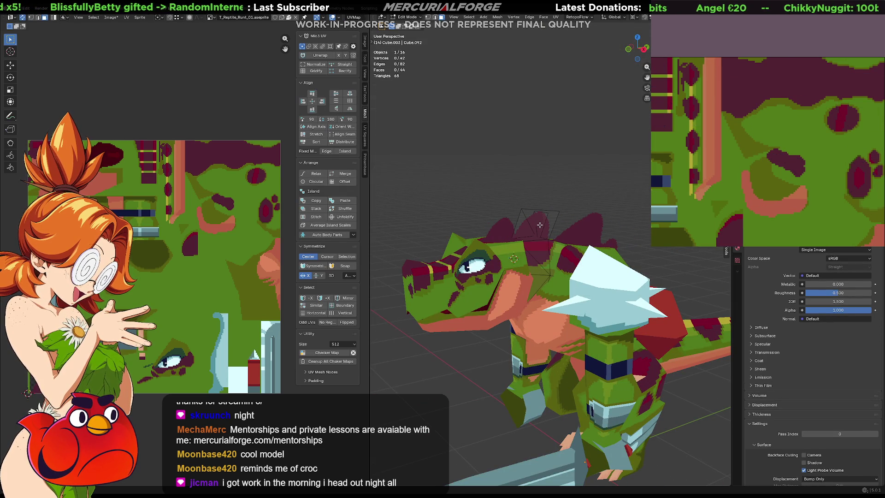
key(l)
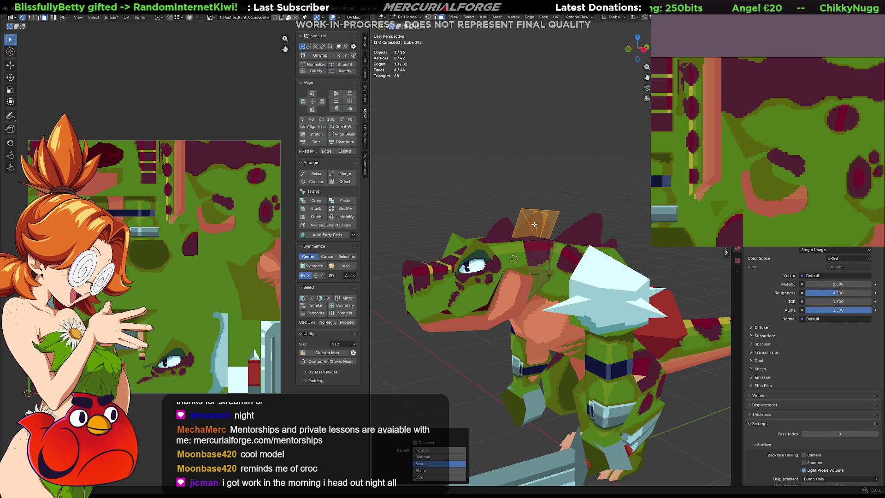
key(p)
click(534, 223)
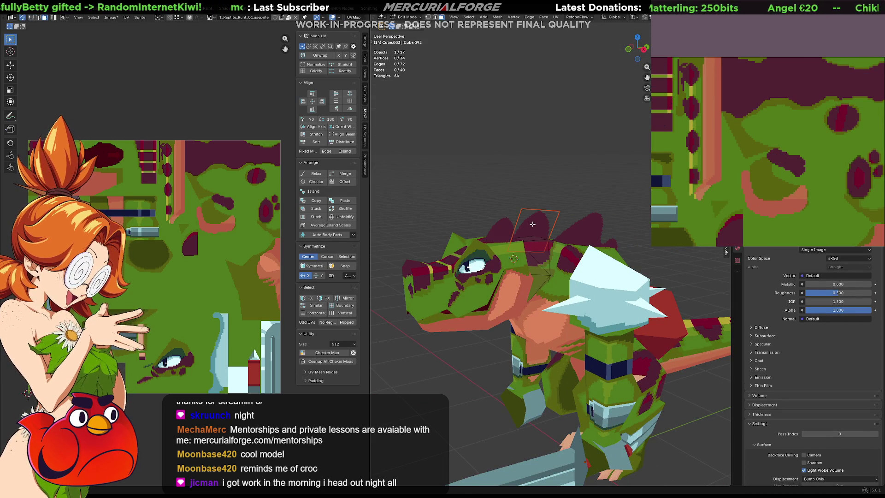
key(Tab)
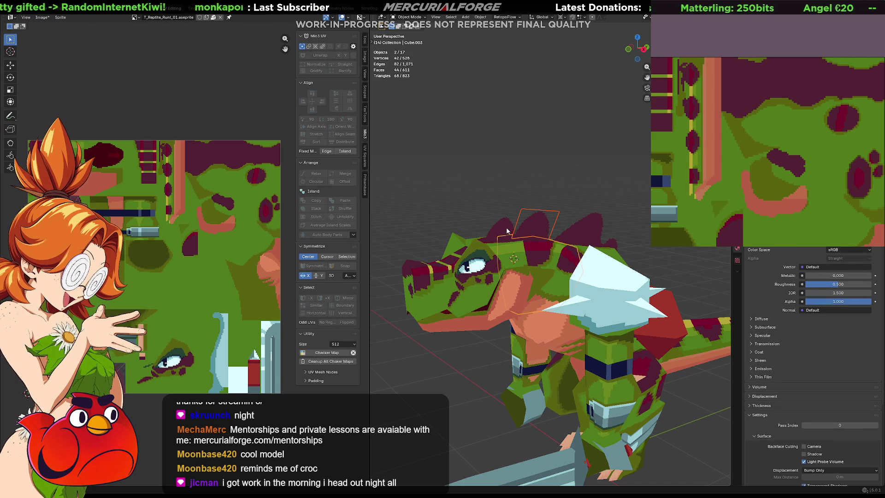
Delete both head spike objects and orbit to check the back and tail.
shift+click(553, 231)
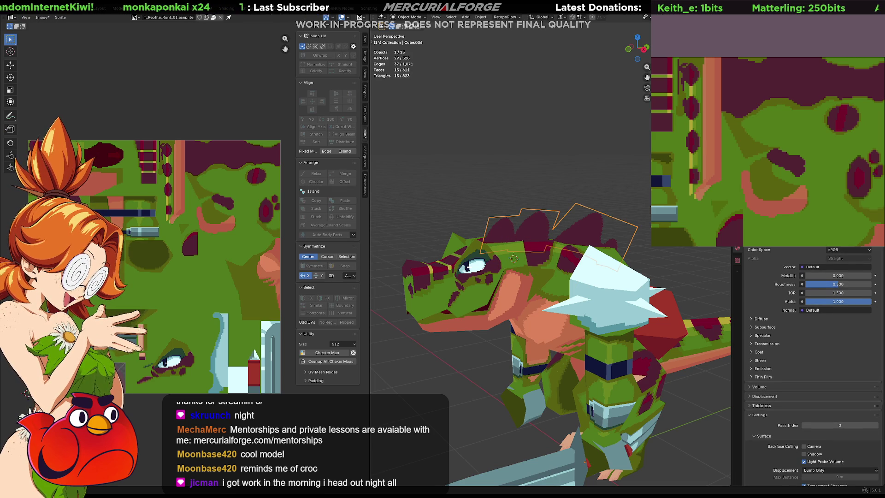
key(Delete)
mouse_move(536, 204)
middle_down()
mouse_move(560, 210)
mouse_move(582, 192)
mouse_move(434, 191)
mouse_move(572, 197)
mouse_move(538, 232)
mouse_move(472, 226)
mouse_move(543, 243)
mouse_move(565, 226)
middle_up()
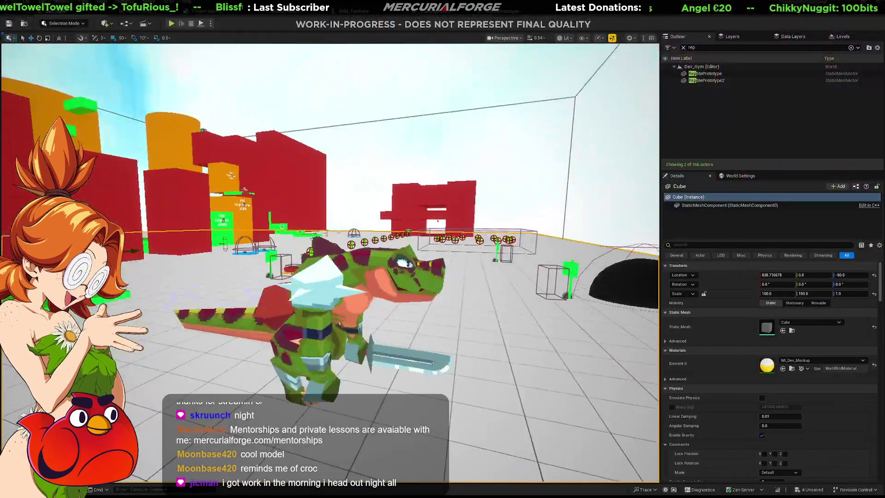
right_drag(377, 218, 377, 218)
click(393, 216)
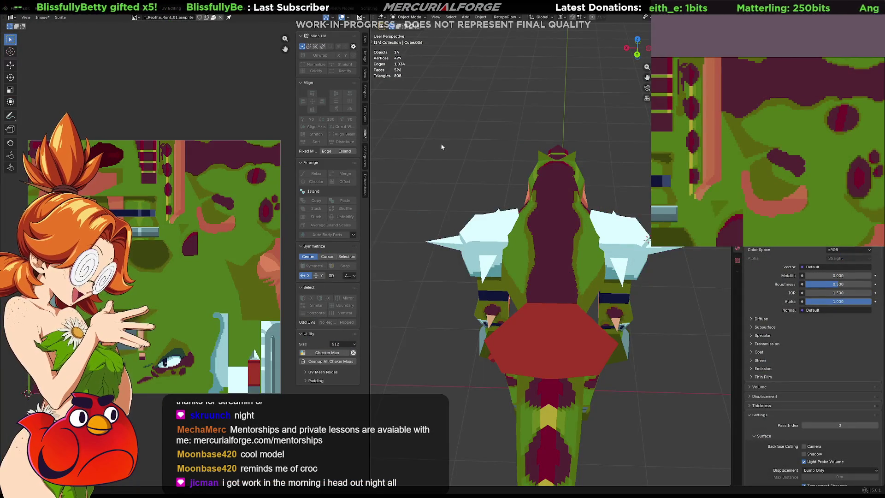
mouse_move(438, 144)
middle_down()
mouse_move(488, 231)
mouse_move(541, 209)
mouse_move(560, 230)
middle_up()
scroll(541, 209, down, 5)
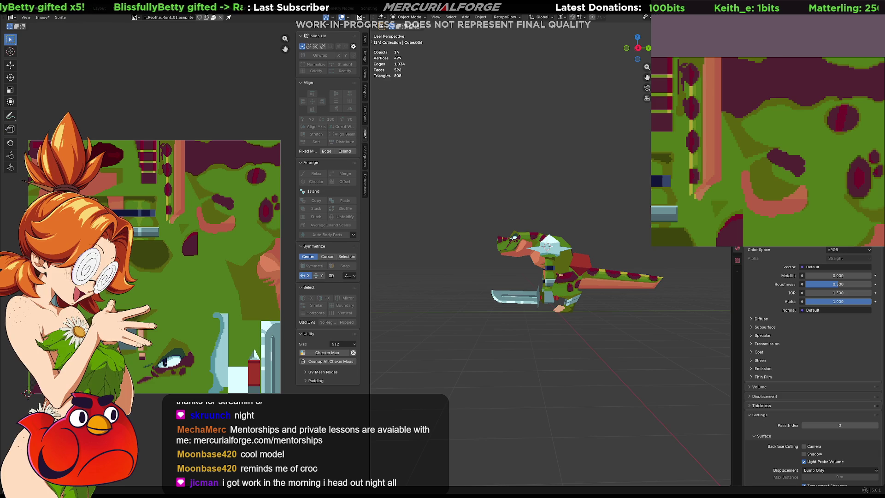
Undo the deletion to restore the head spikes and pan the texture to the grey blocks.
key(shift+d)
scroll(571, 271, up, 1)
scroll(572, 270, up, 2)
scroll(571, 270, up, 3)
mouse_move(572, 270)
middle_down()
mouse_move(448, 269)
mouse_move(497, 248)
middle_up()
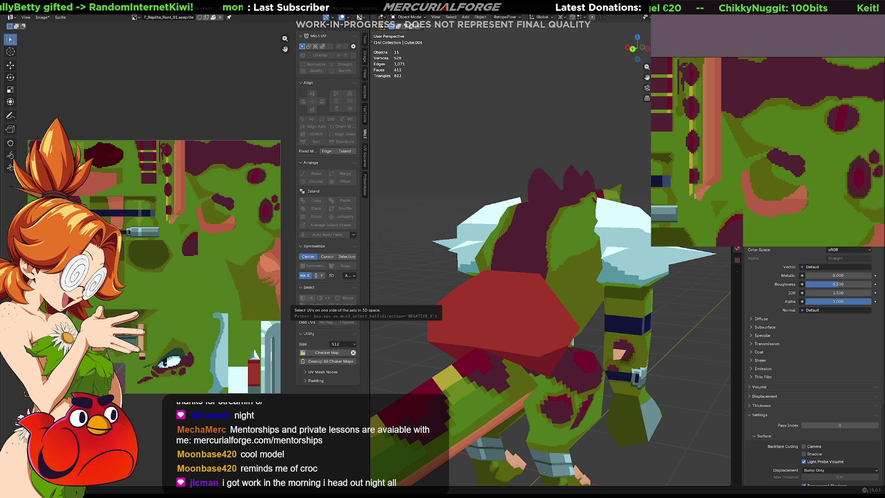
drag(800, 197, 761, 179)
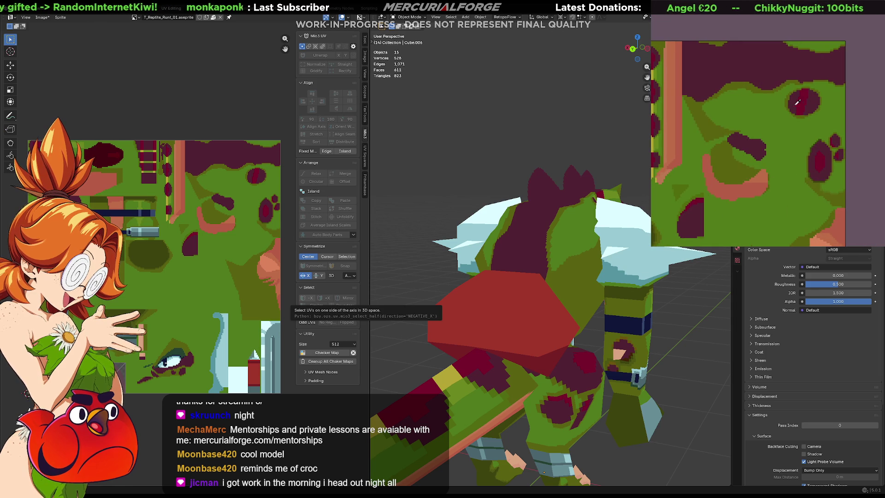
scroll(804, 97, down, 2)
mouse_move(804, 97)
mouse_down()
mouse_move(832, 174)
mouse_move(821, 161)
mouse_up()
scroll(832, 174, up, 2)
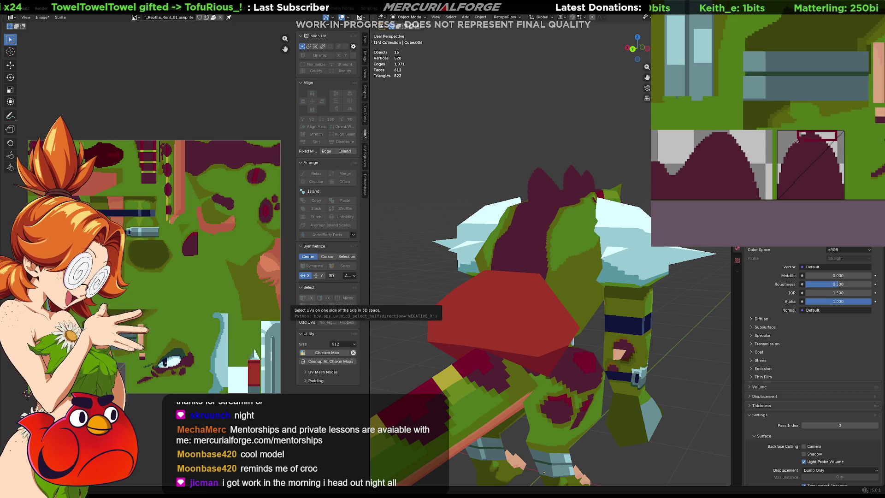
Fill the top of the arch shape in the pixel texture with crimson.
click(702, 13)
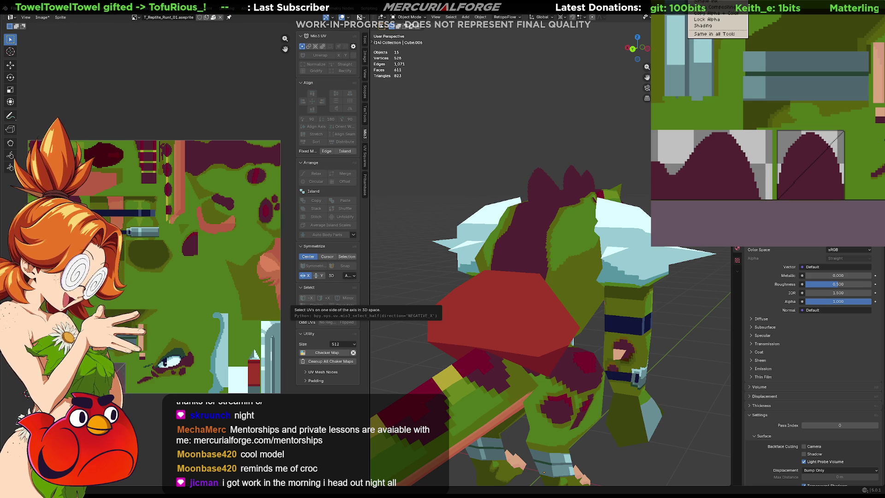
click(803, 102)
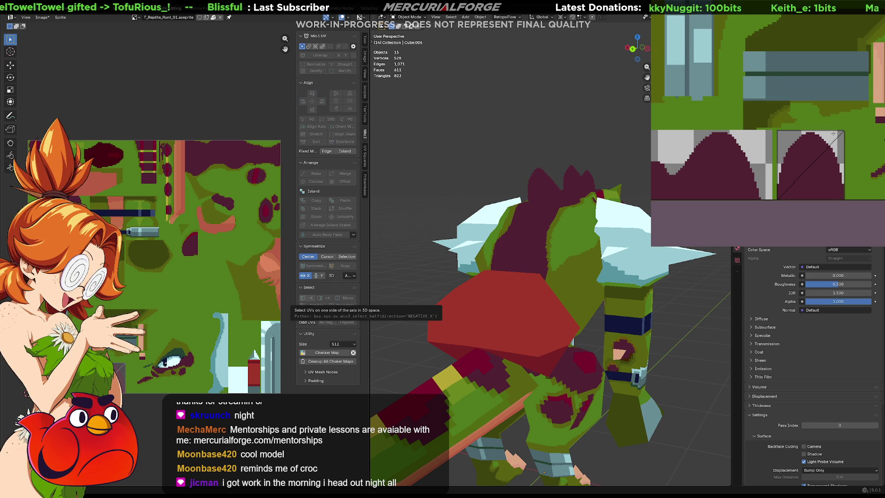
click(786, 150)
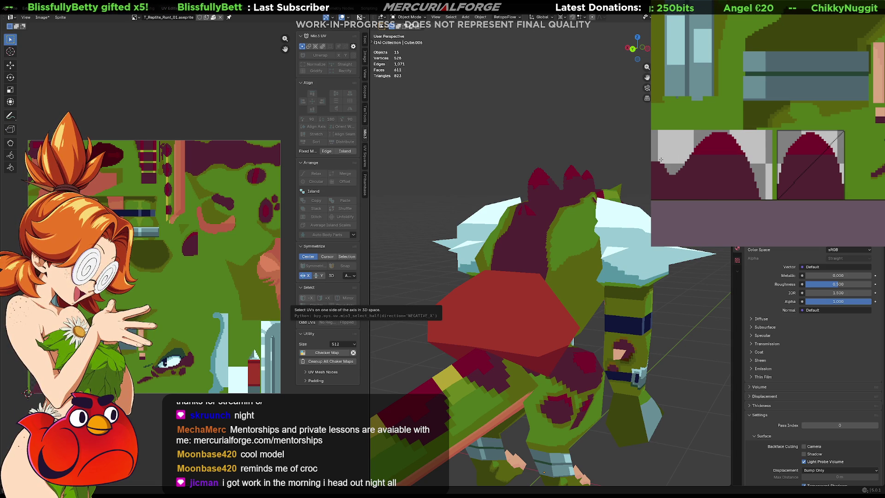
middle_drag(652, 171, 670, 172)
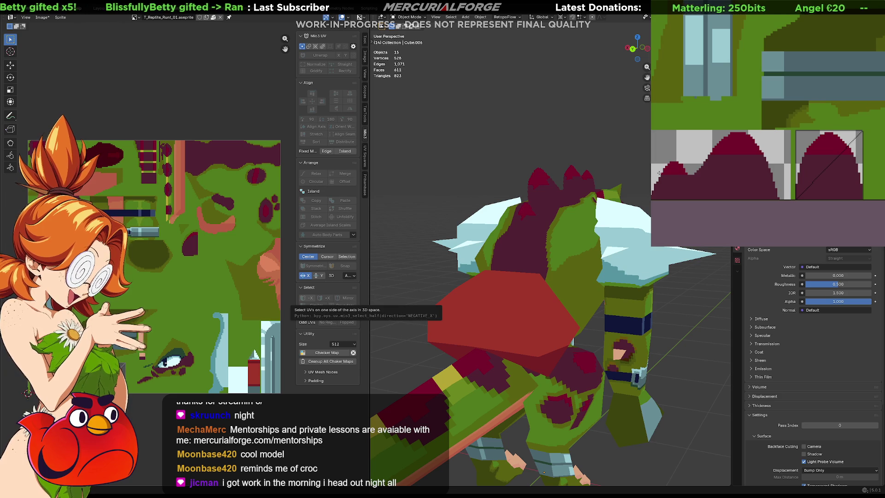
middle_drag(551, 192, 490, 189)
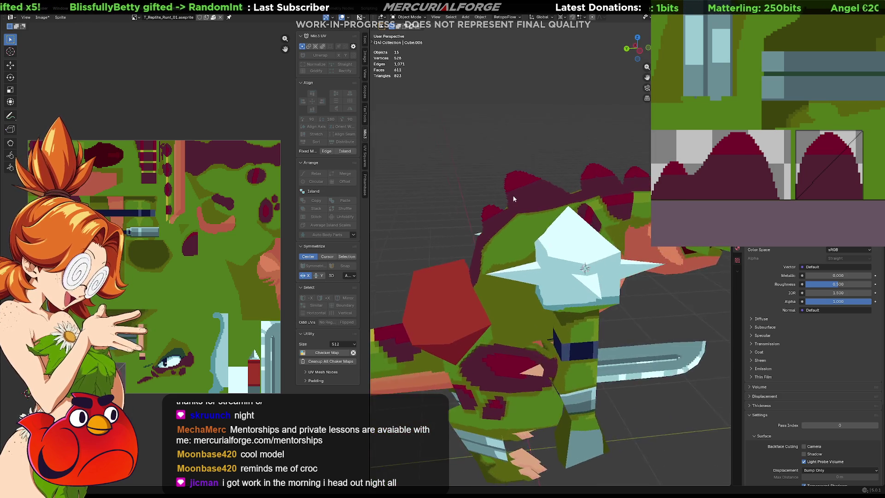
scroll(496, 186, down, 3)
scroll(519, 194, down, 2)
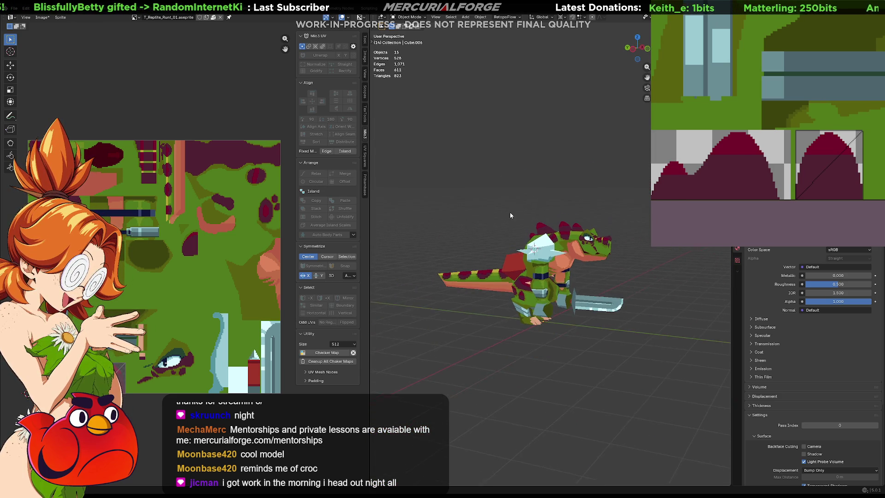
Orbit to a side view of the character and bring up the Add menu with Shift+A.
middle_drag(543, 225, 600, 215)
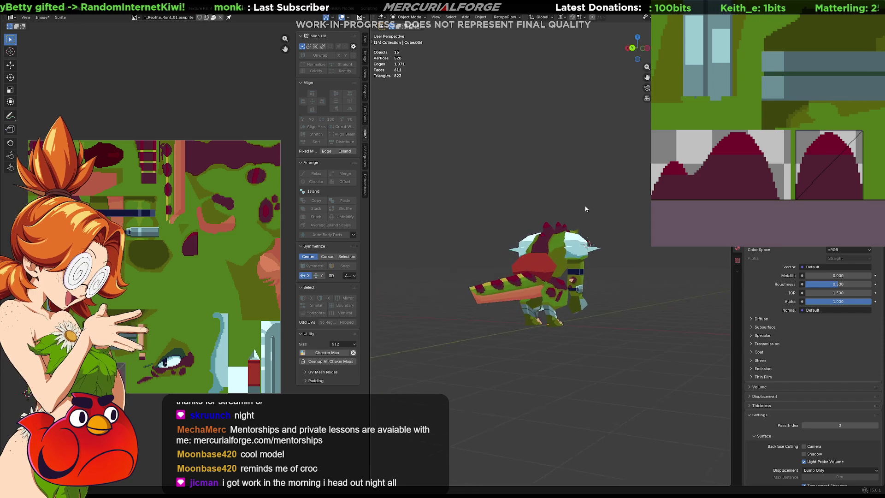
scroll(600, 211, up, 2)
scroll(567, 221, up, 2)
scroll(547, 216, up, 2)
scroll(514, 209, up, 2)
scroll(514, 209, down, 5)
mouse_move(537, 206)
middle_down()
mouse_move(565, 213)
mouse_move(572, 193)
middle_up()
key(Tab)
key(Tab)
key(shift+a)
key(Escape)
key(z)
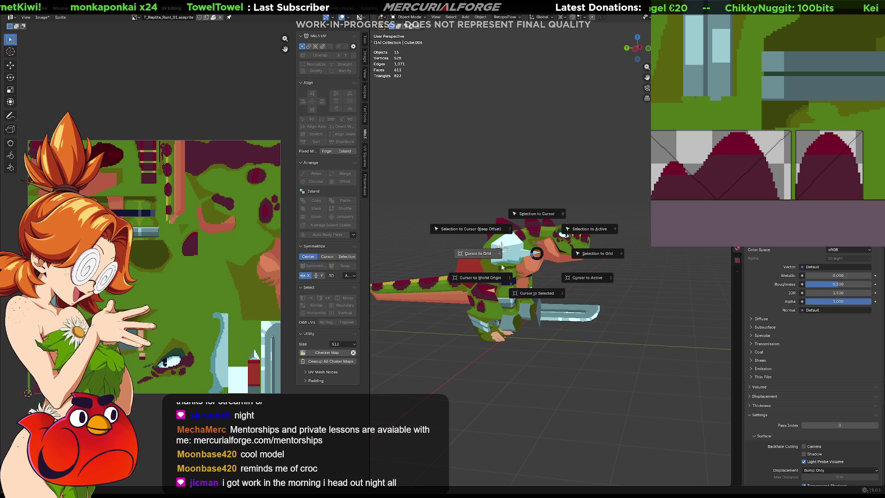
key(Escape)
middle_drag(549, 281, 540, 283)
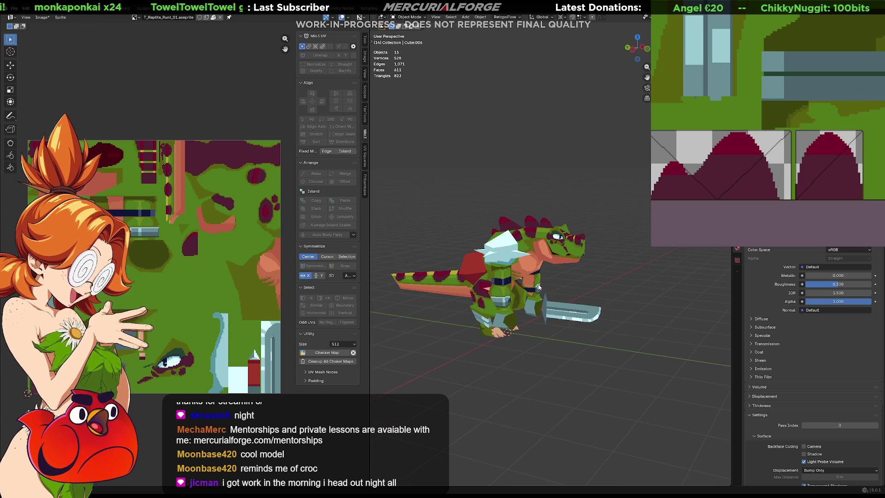
key(shift+a)
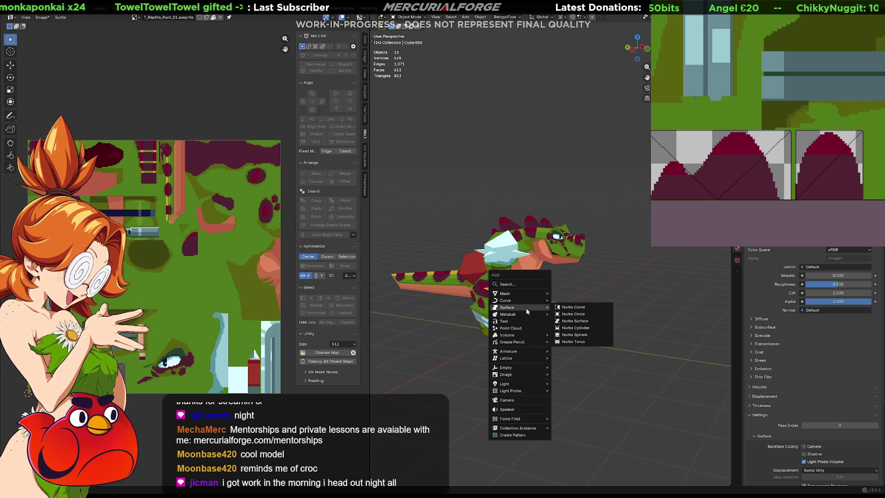
Add a cube and raise it along Z above the scene.
mouse_move(506, 293)
click(576, 300)
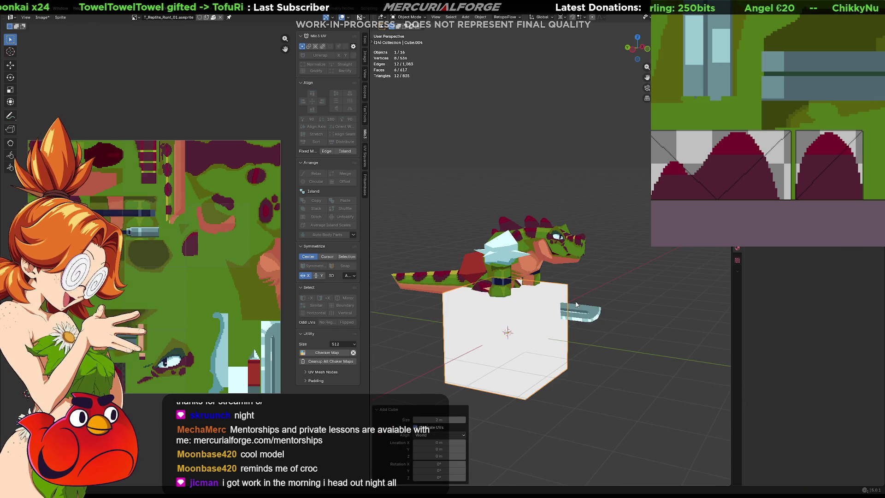
key(g)
key(z)
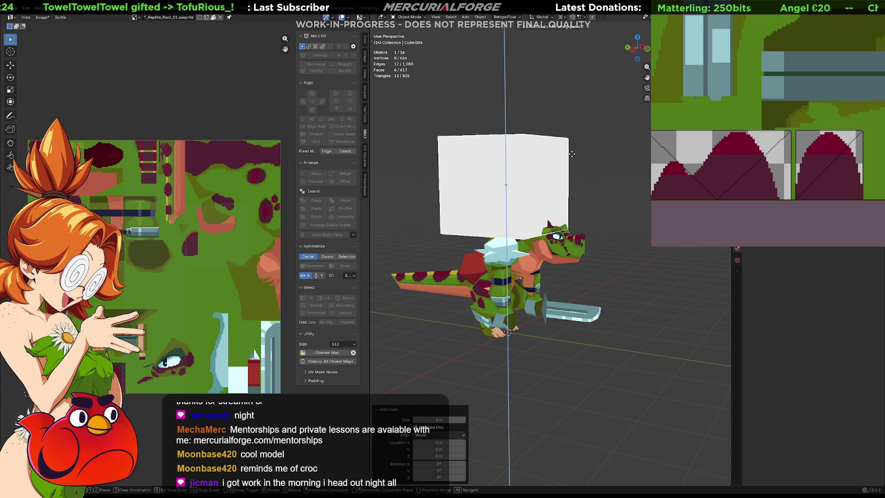
click(572, 156)
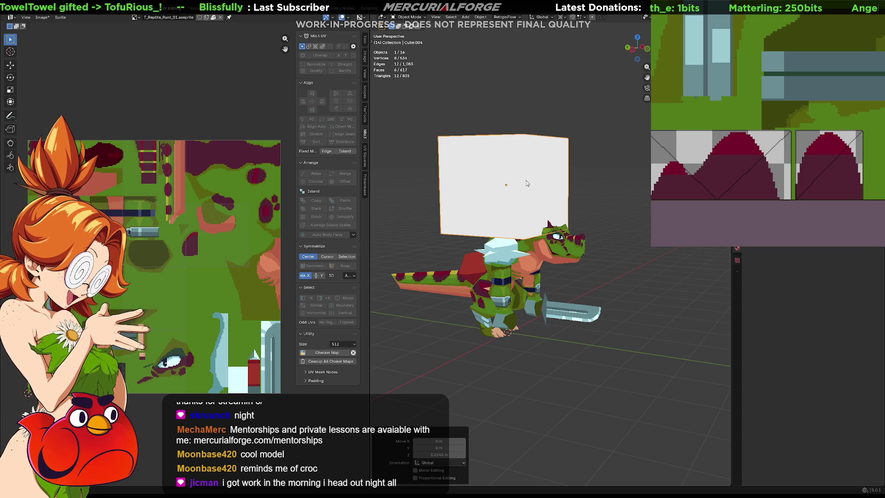
Try subdividing and rounding the cube, then undo back to the plain cube.
key(Tab)
right_click(525, 179)
click(512, 188)
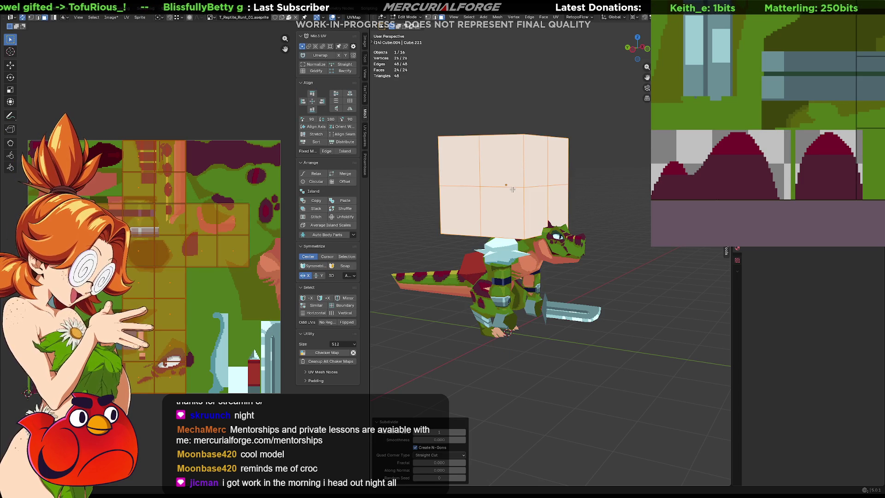
middle_drag(513, 188, 552, 208)
key(F3)
text(to sph)
key(Return)
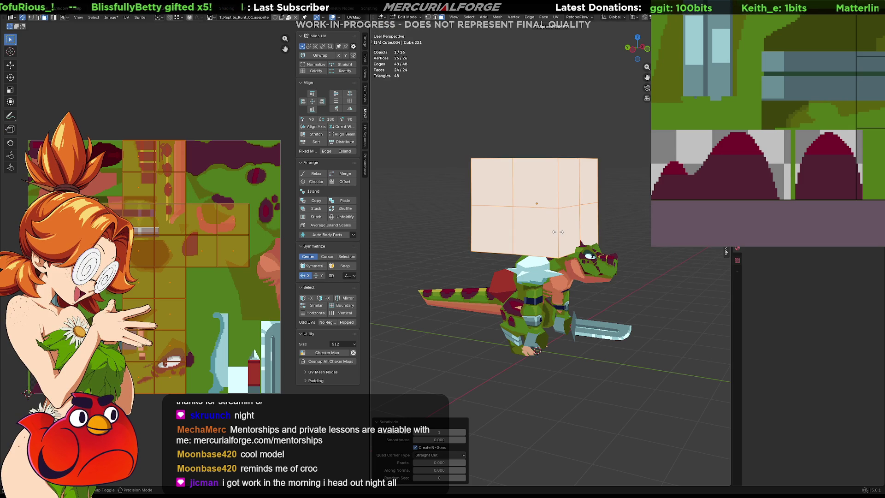
click(439, 208)
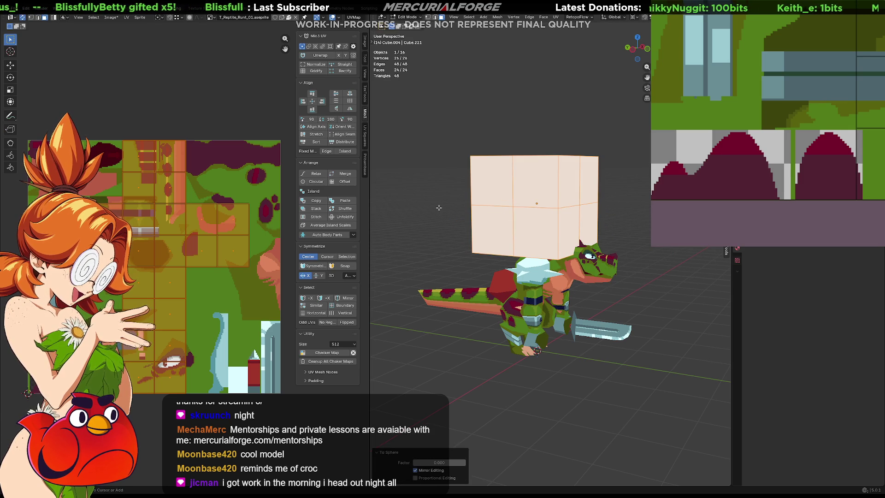
key(ctrl+z)
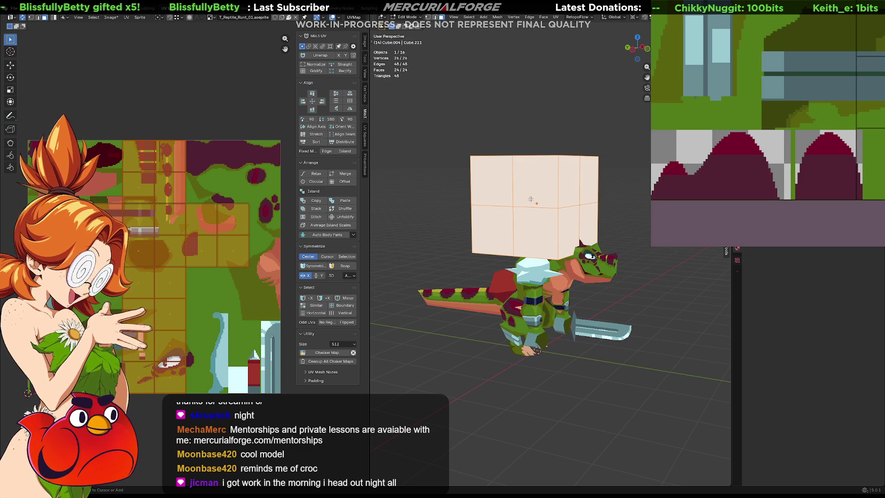
right_click(531, 199)
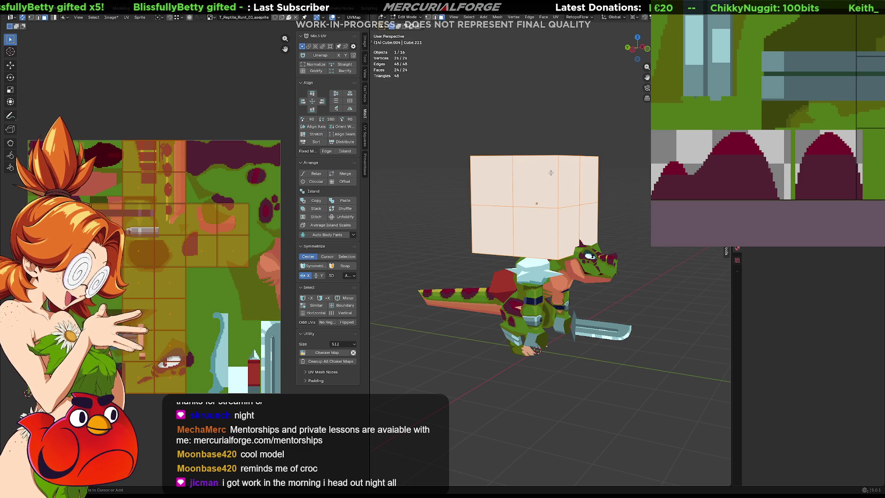
key(Tab)
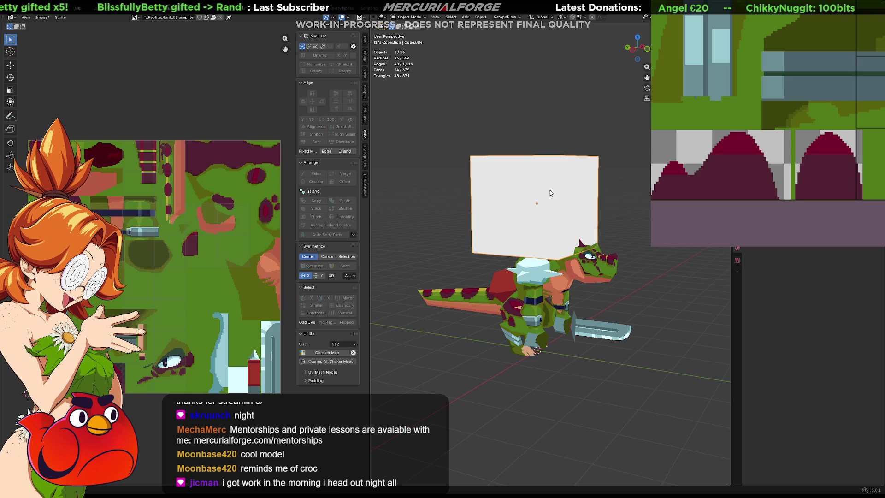
key(ctrl+z)
key(ctrl+z)
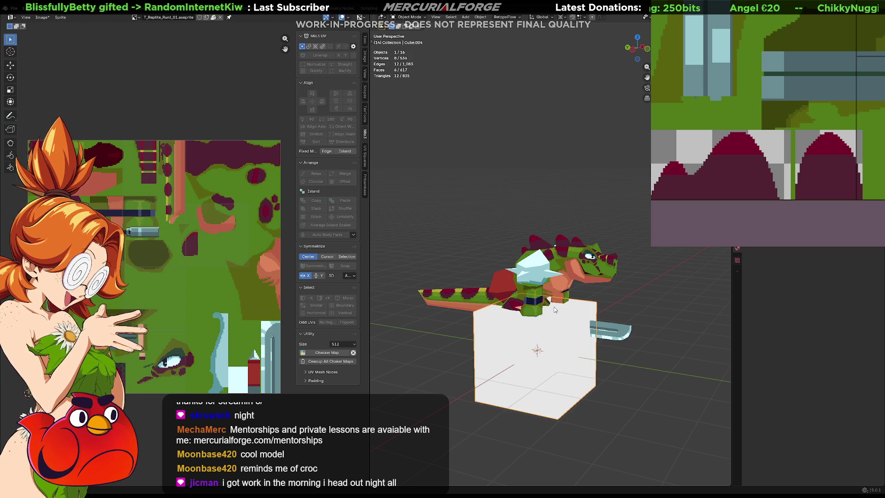
Subdivide the cube and round it into a sphere with To Sphere.
key(Tab)
right_click(554, 348)
click(553, 346)
key(F3)
text(tosp)
key(Return)
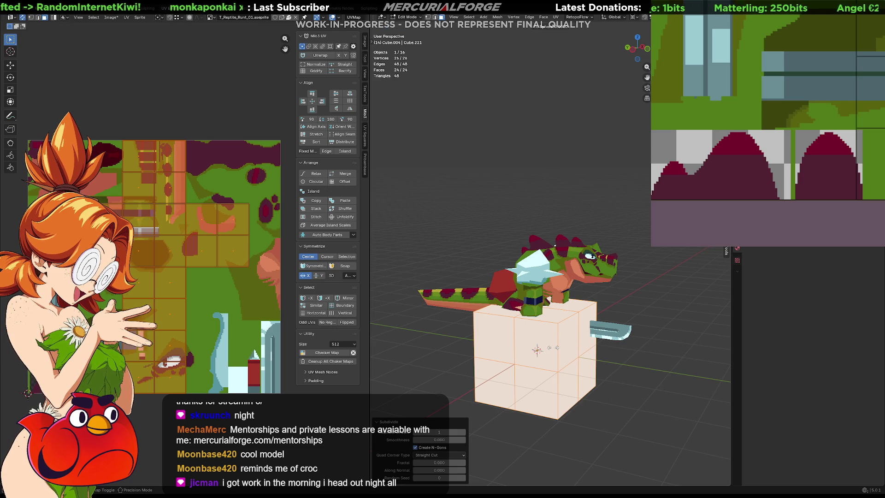
click(692, 390)
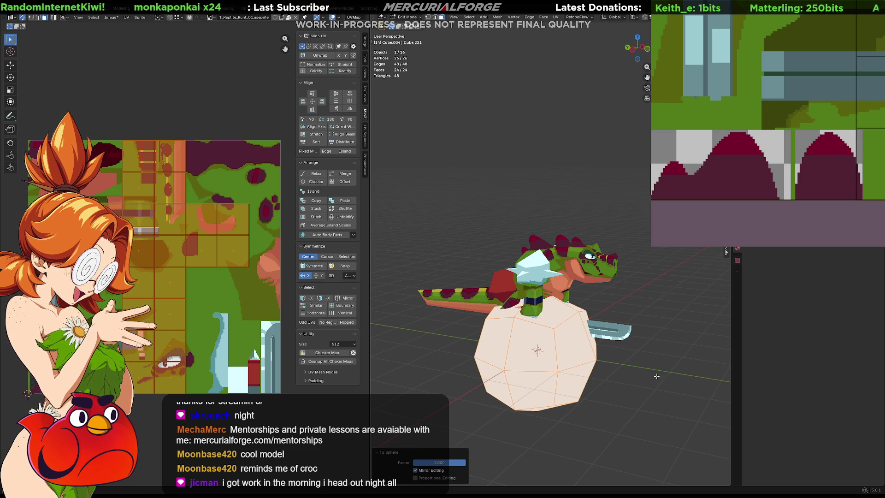
scroll(595, 333, up, 4)
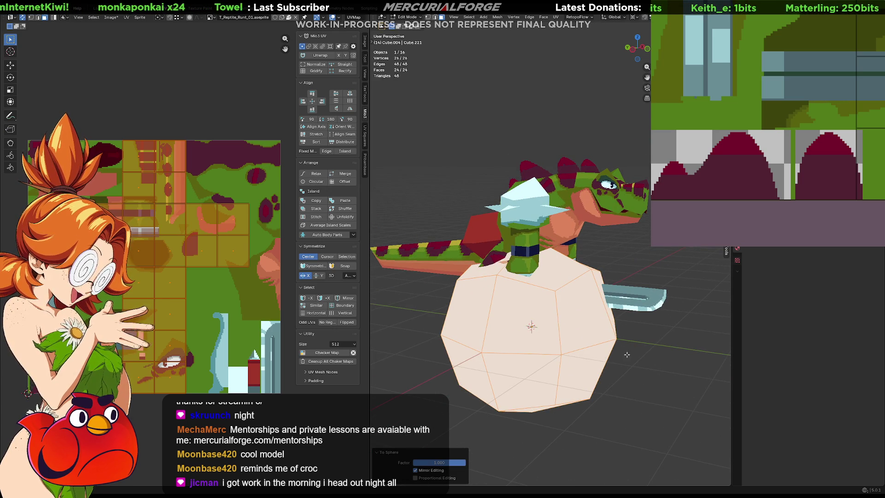
In wireframe, box-select and delete the sphere's lower half faces, leaving a dome.
middle_drag(649, 376, 619, 286)
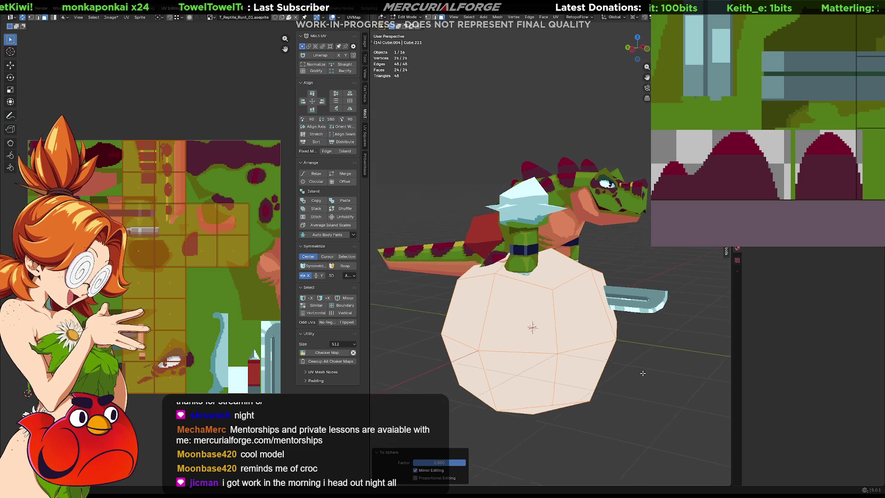
key(shift+z)
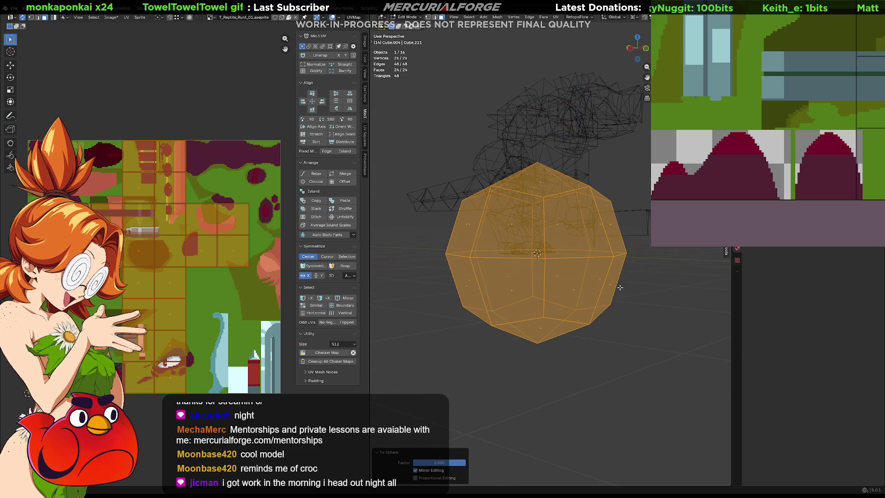
drag(634, 272, 435, 363)
key(x)
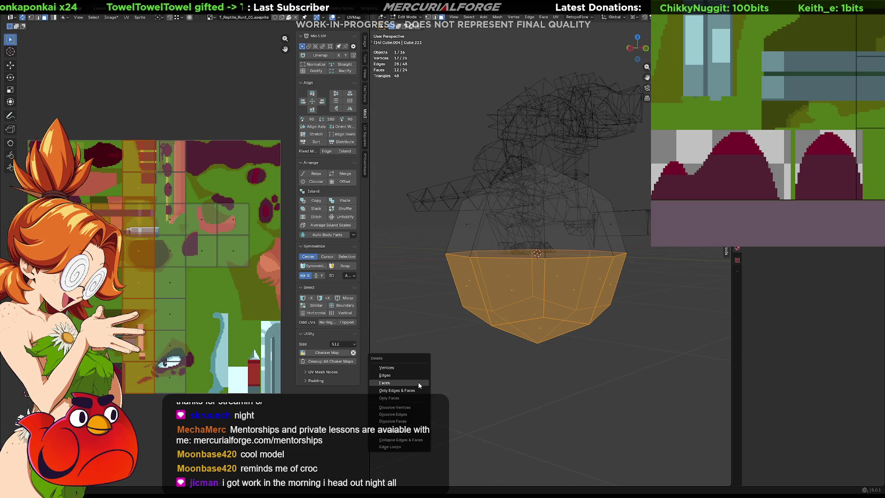
click(418, 381)
Shrink the whole dome, then adjust its width along X into a flattened cap.
middle_drag(419, 382, 592, 390)
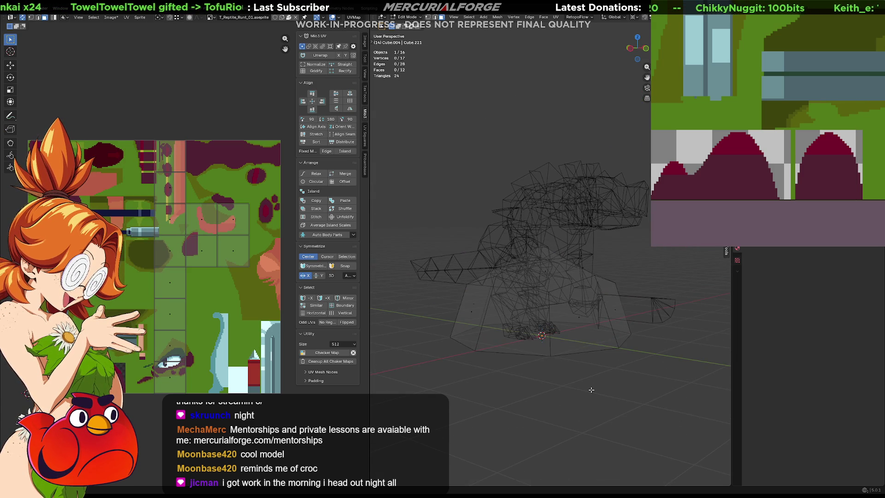
key(a)
key(s)
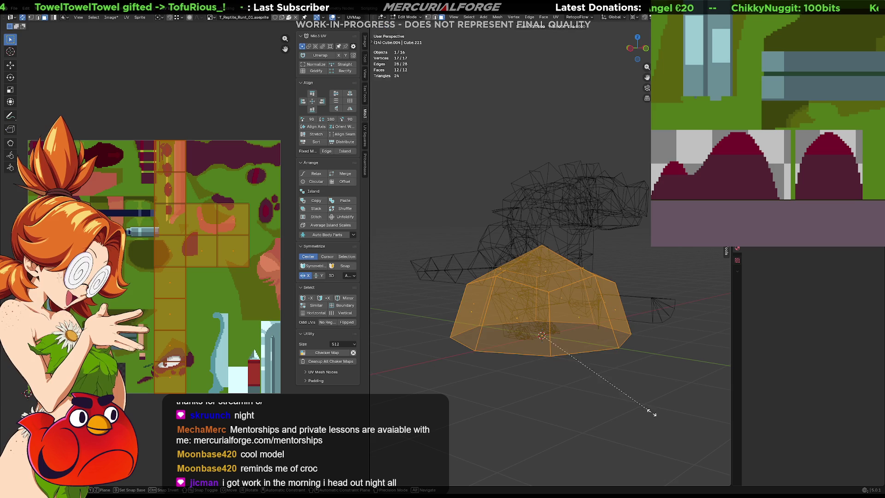
click(552, 371)
middle_drag(553, 372, 484, 374)
key(g)
key(x)
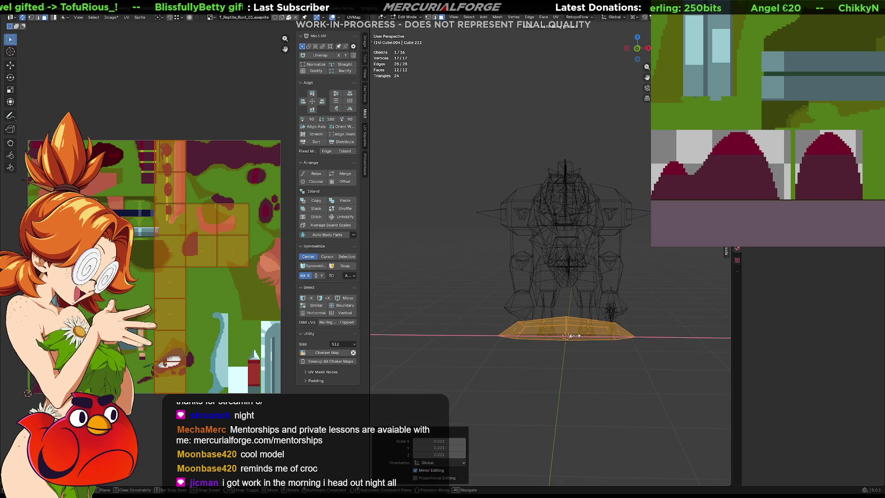
click(560, 336)
right_click(679, 382)
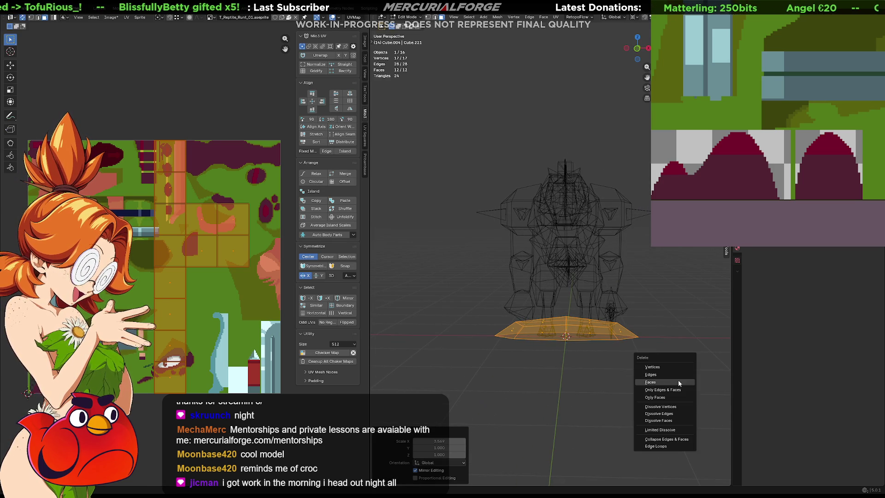
key(s)
key(x)
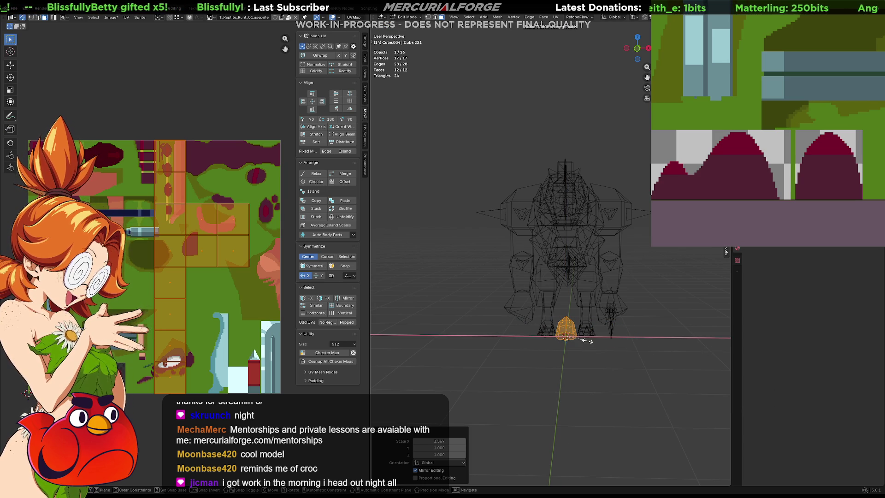
click(582, 340)
Back in solid shading, move the cap straight up along Z to sit above the reptile's head.
key(alt+z)
middle_drag(582, 340, 651, 350)
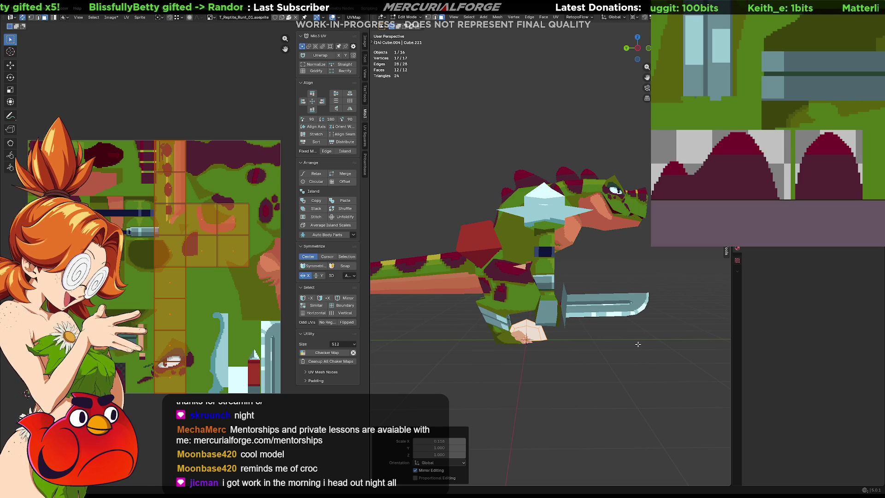
key(g)
key(z)
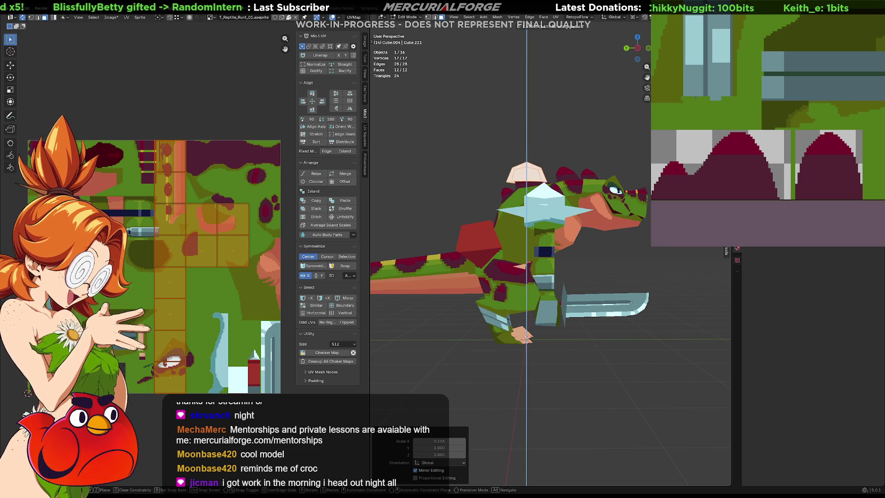
click(546, 166)
mouse_move(546, 166)
middle_down()
mouse_move(573, 175)
mouse_move(595, 277)
middle_up()
scroll(618, 355, up, 5)
shift+middle_drag(617, 355, 606, 292)
key(Tab)
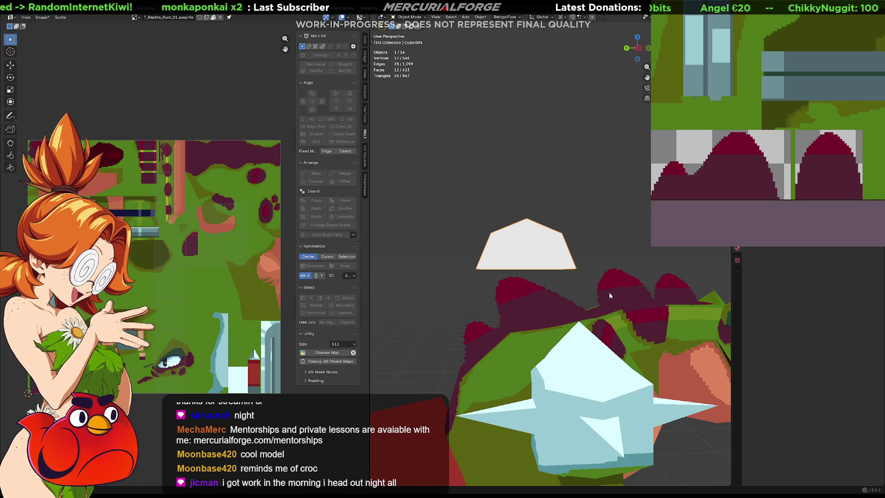
Make the head cap slightly smaller, both as an object and with all its mesh selected.
key(s)
click(635, 300)
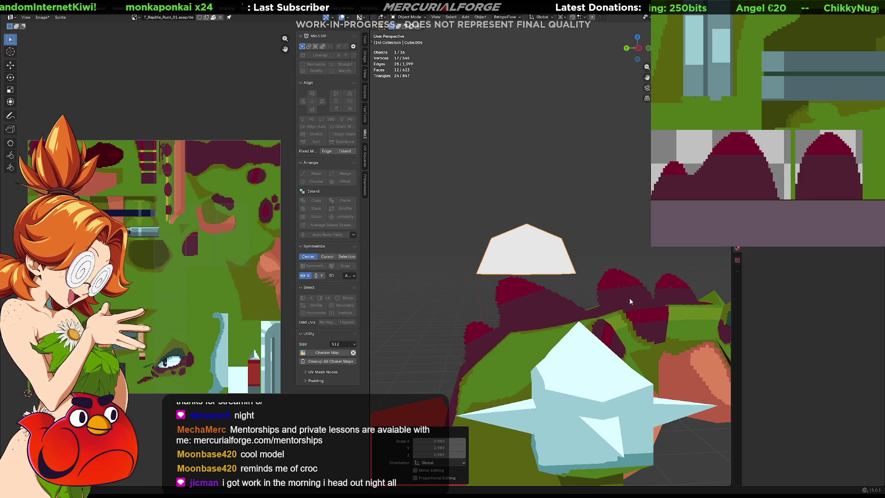
key(Tab)
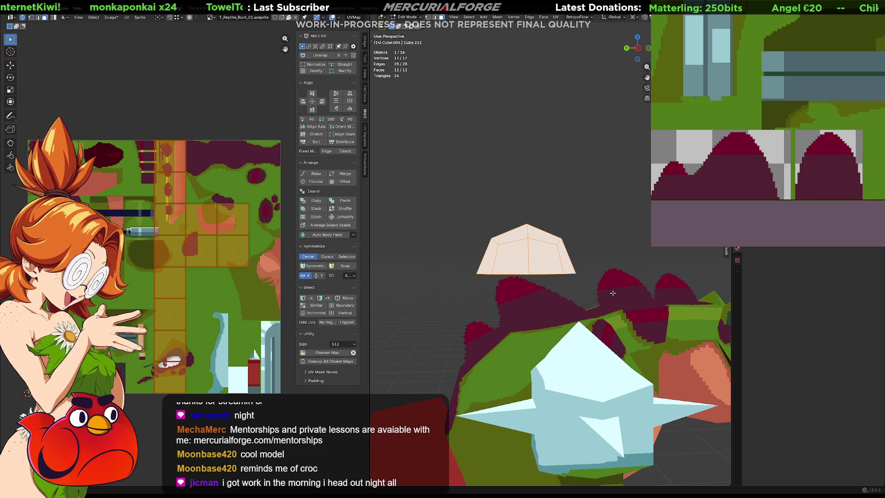
key(alt+a)
key(a)
key(s)
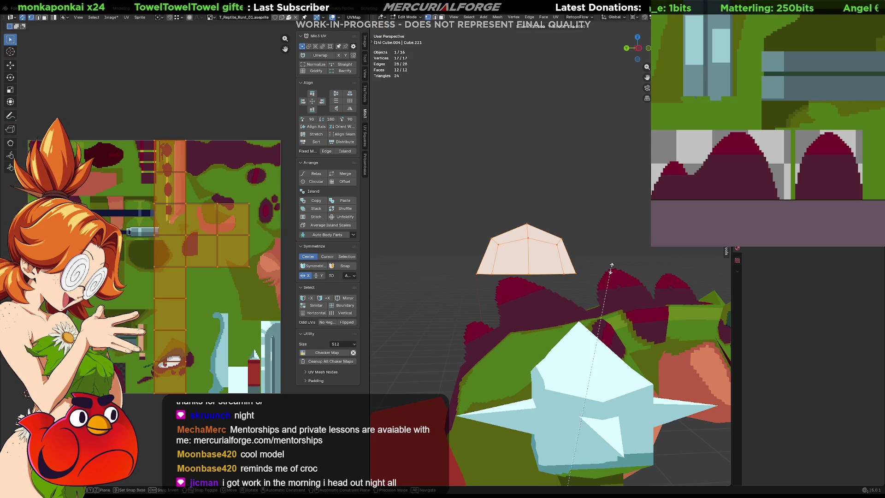
click(611, 265)
Stretch the cap taller along Z and unwrap it with Project from View in Right Orthographic.
key(s)
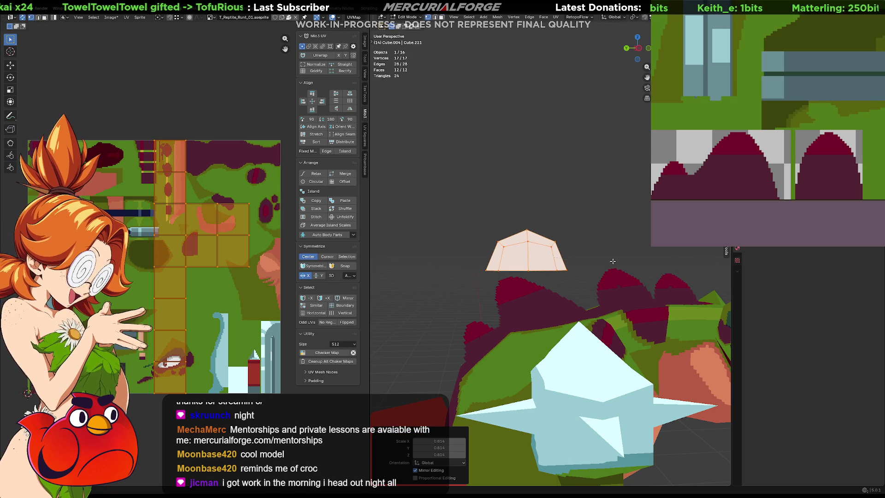
key(y)
key(z)
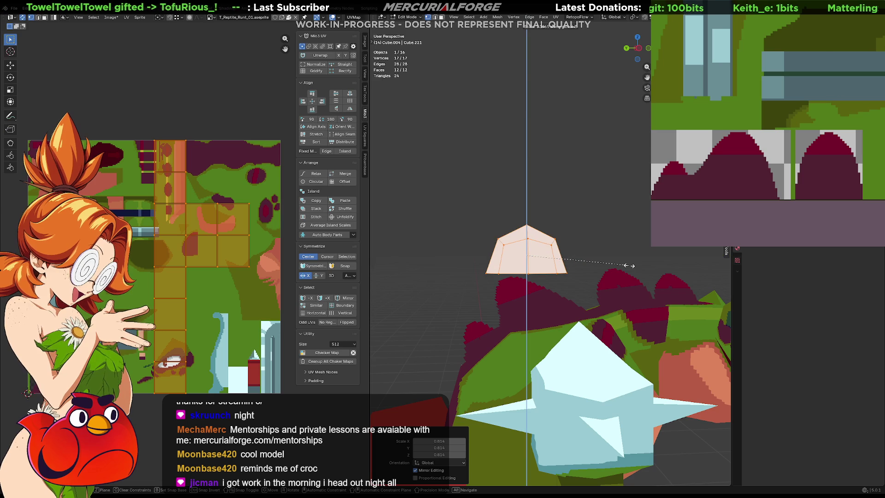
click(641, 267)
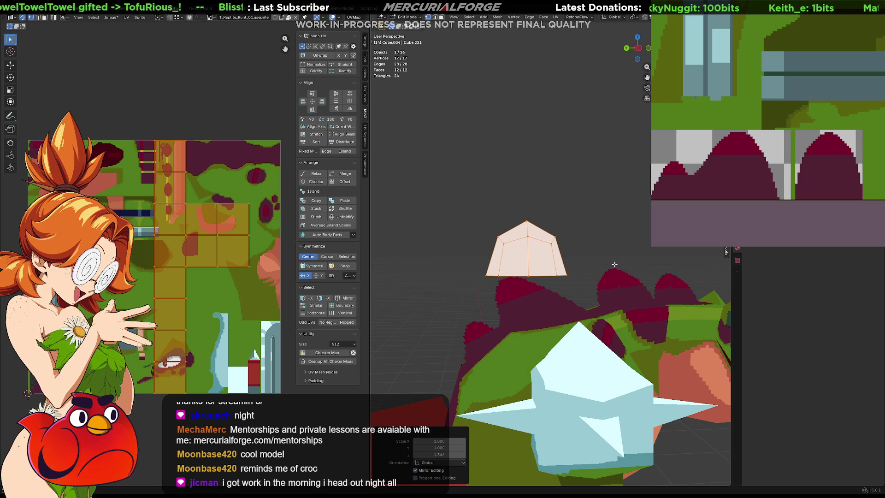
key(KP_3)
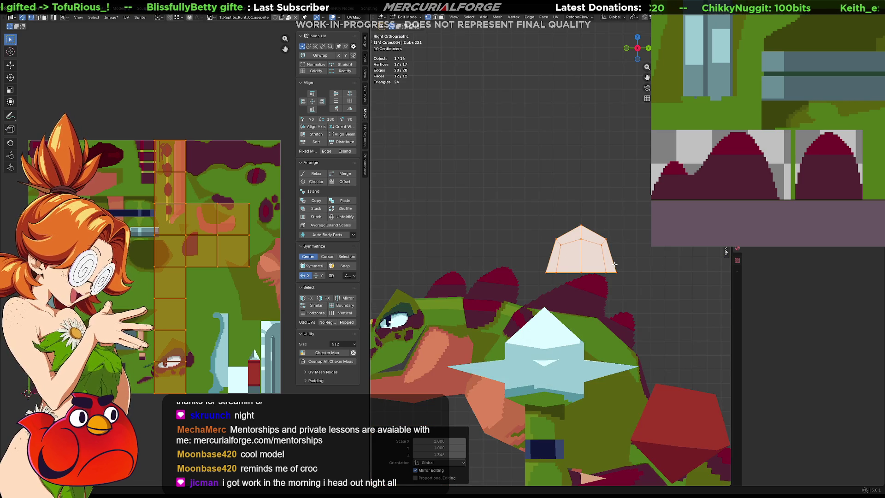
key(u)
click(614, 263)
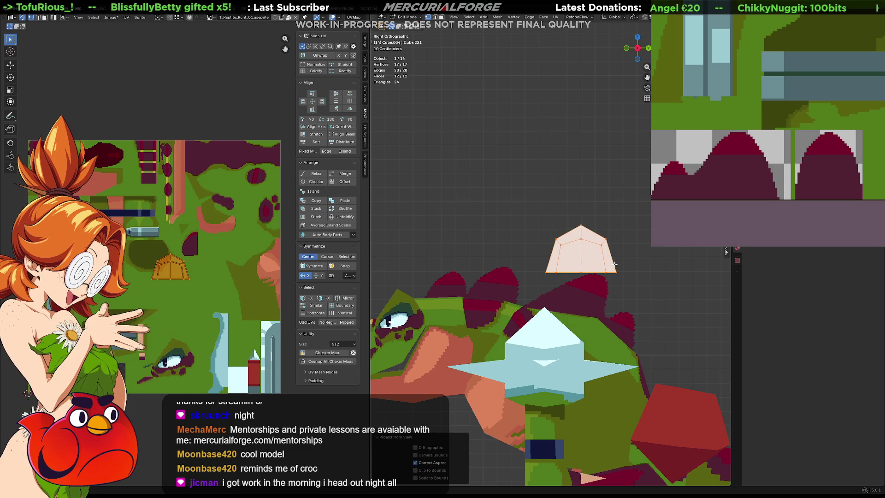
Move the cap's UV island onto the crimson arch in the texture.
middle_drag(276, 282, 283, 242)
key(g)
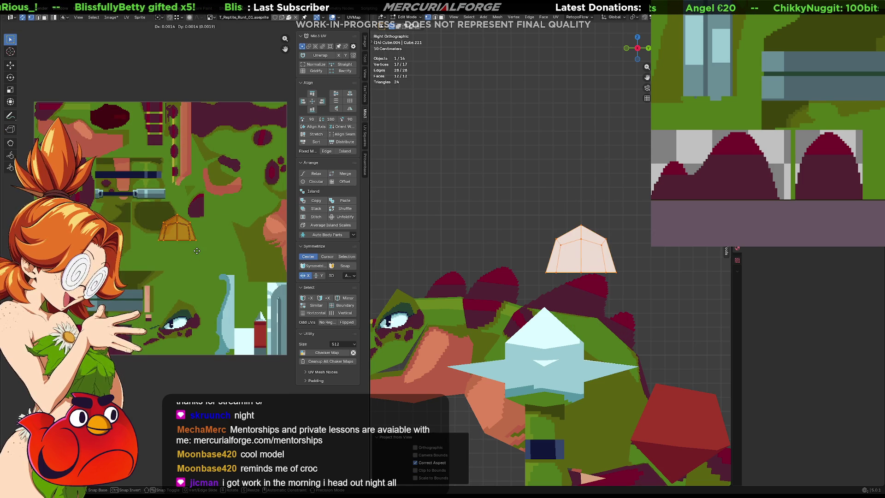
click(136, 363)
middle_drag(136, 362, 230, 205)
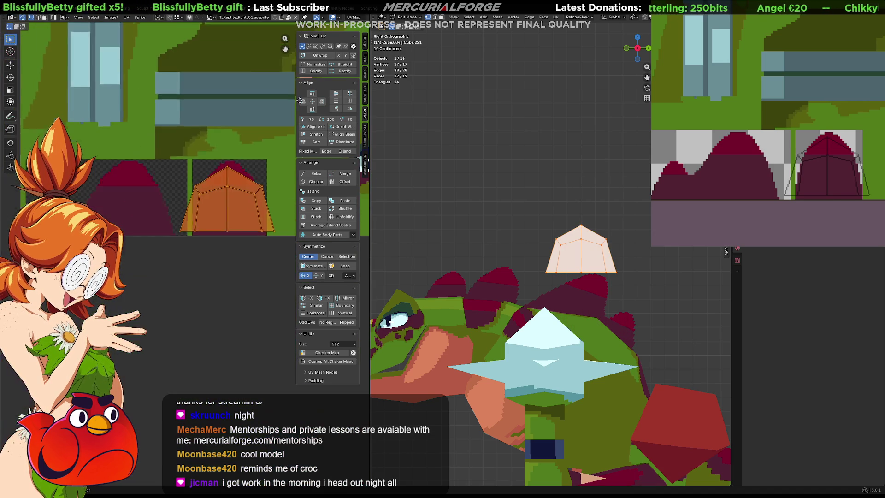
scroll(230, 205, up, 1)
scroll(222, 236, up, 1)
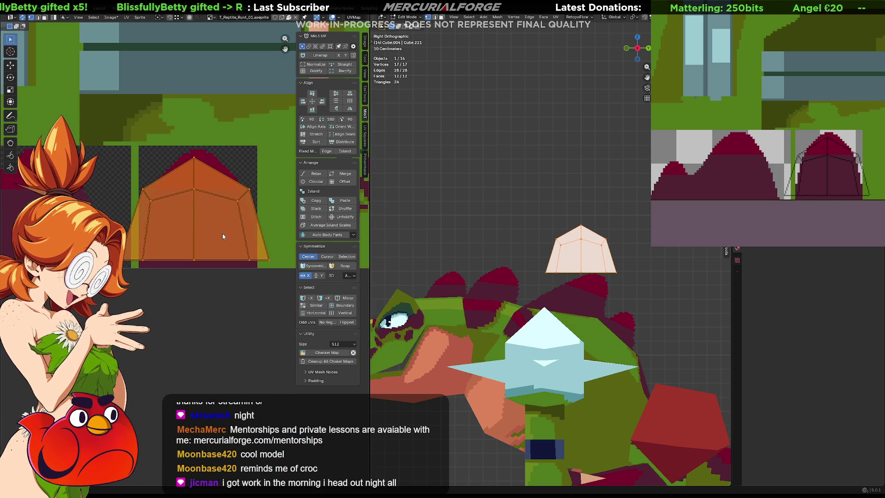
Narrow the island along X to fit the arch, settle it in place and leave Edit Mode.
key(s)
key(x)
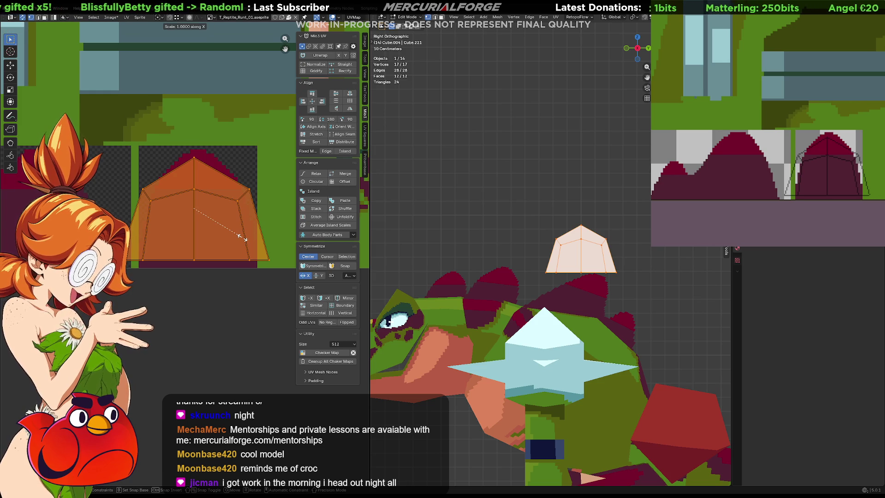
click(219, 234)
key(g)
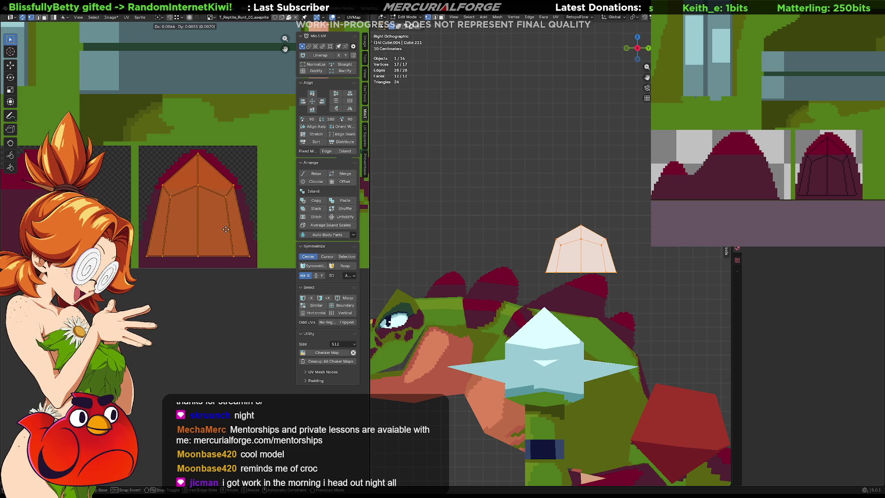
click(229, 231)
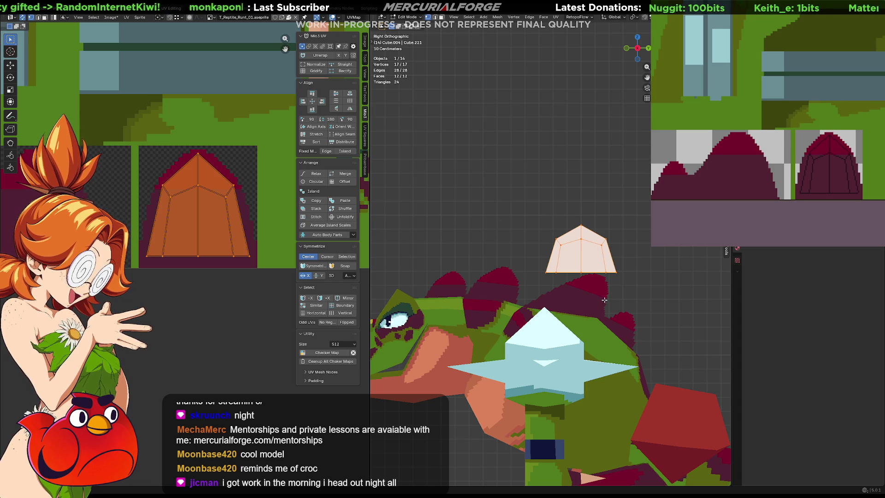
key(Tab)
shift+click(582, 294)
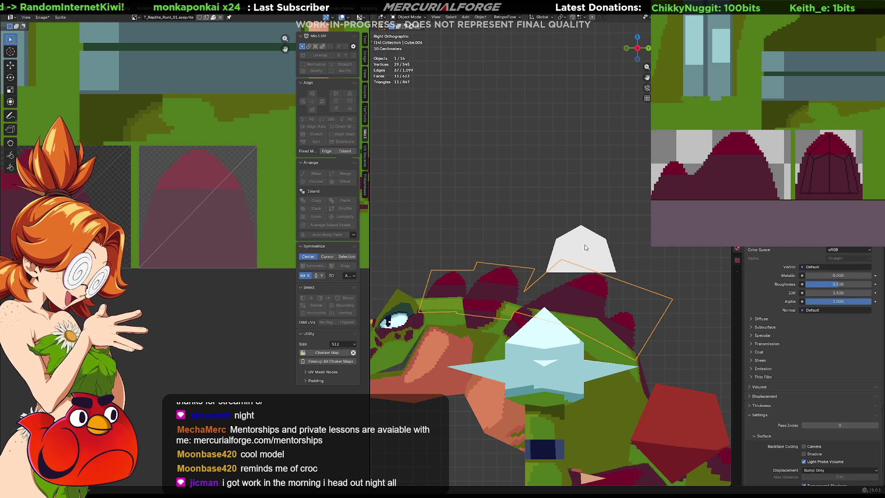
Link the spikes' material onto the pentagon piece with Ctrl+L, then keep only the pentagon selected.
shift+click(585, 294)
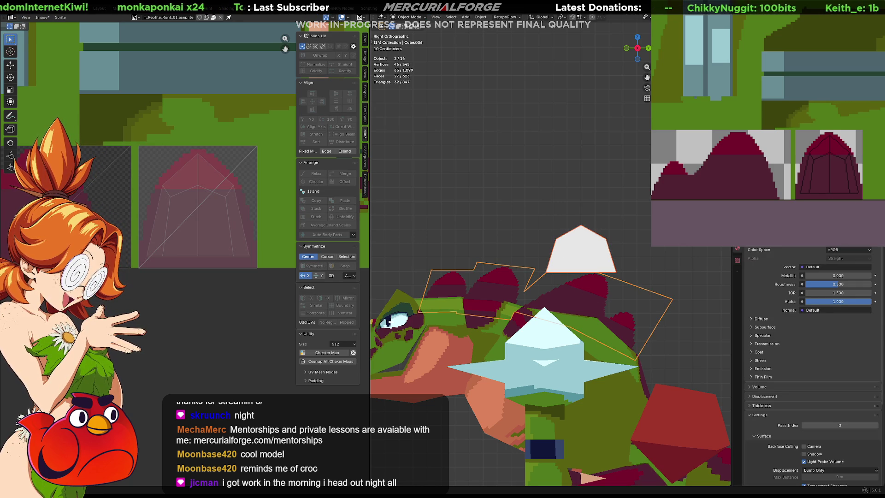
key(ctrl+l)
click(677, 245)
click(640, 274)
click(602, 263)
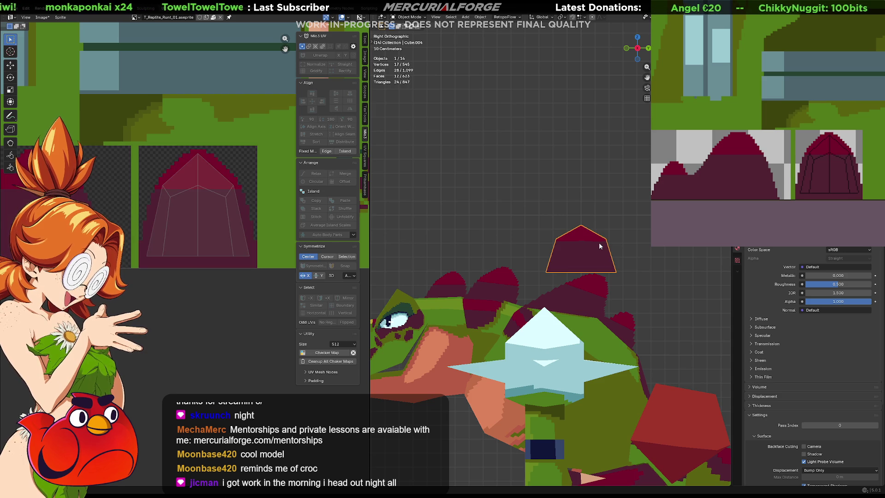
Move the pentagon onto the reptile's back, set median-point pivot and apply all transforms.
key(g)
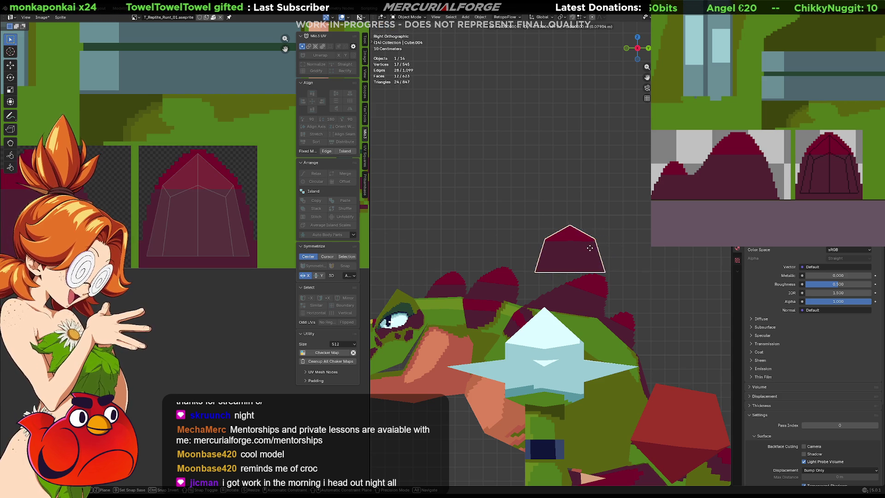
click(466, 283)
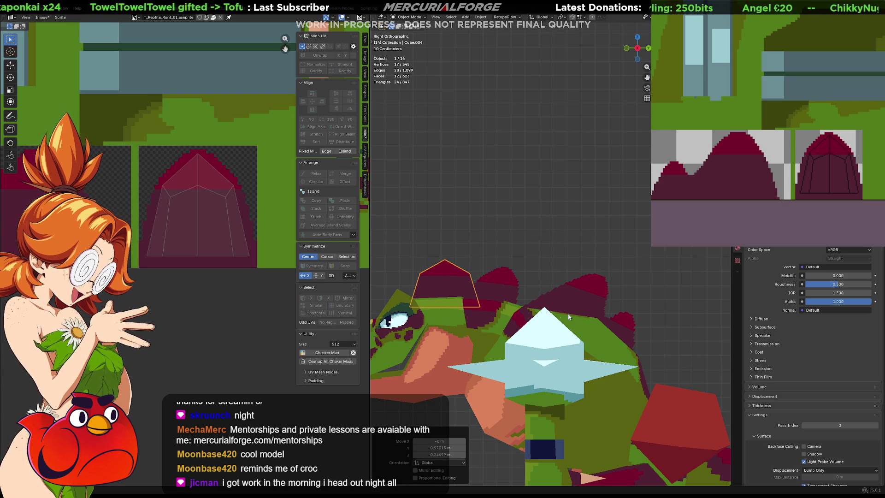
key(period)
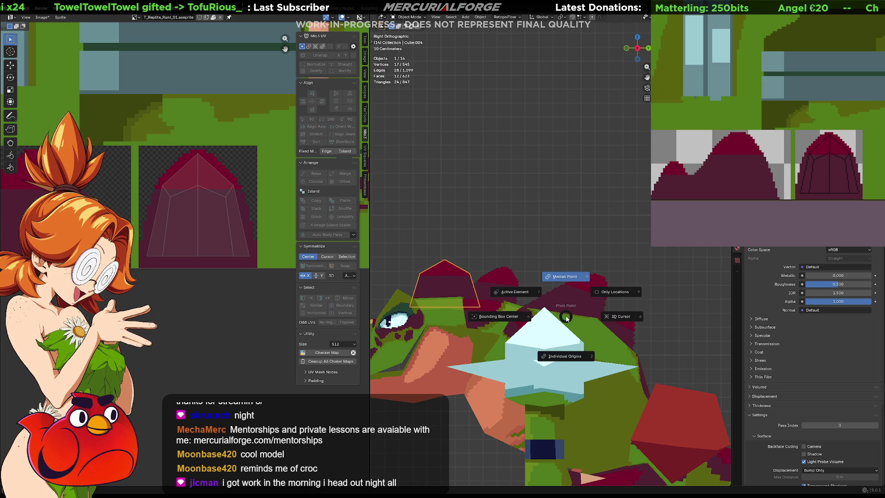
click(573, 280)
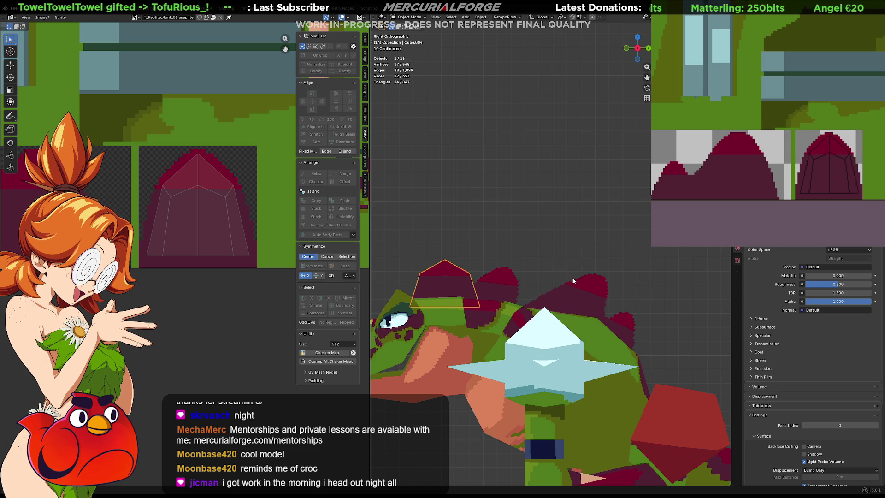
key(ctrl+a)
click(573, 280)
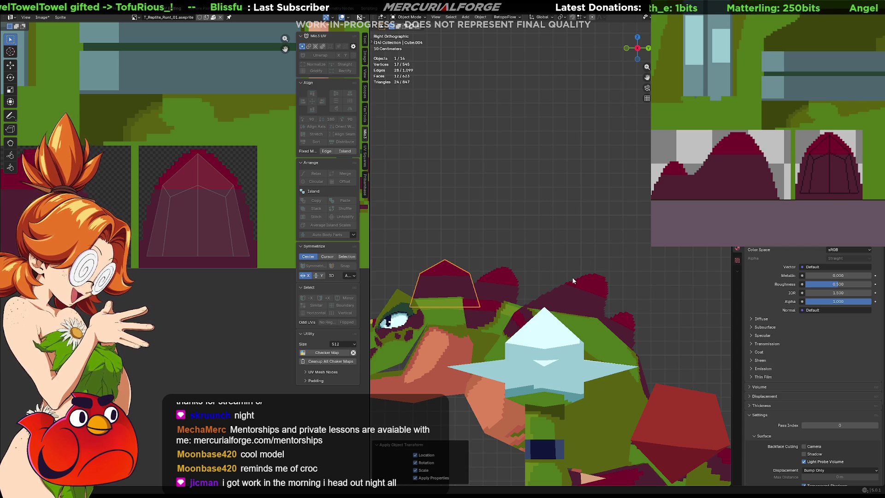
Shrink the whole pentagon mesh and reposition it as a small spike on the back.
key(Tab)
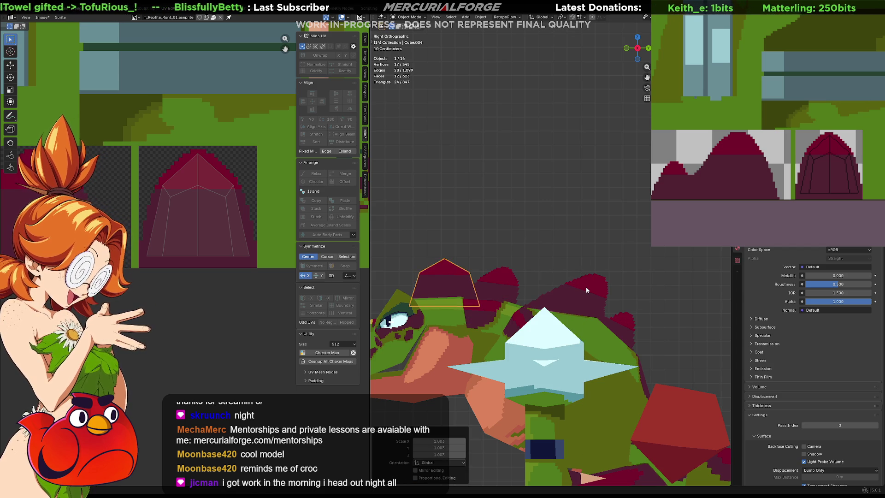
key(a)
key(s)
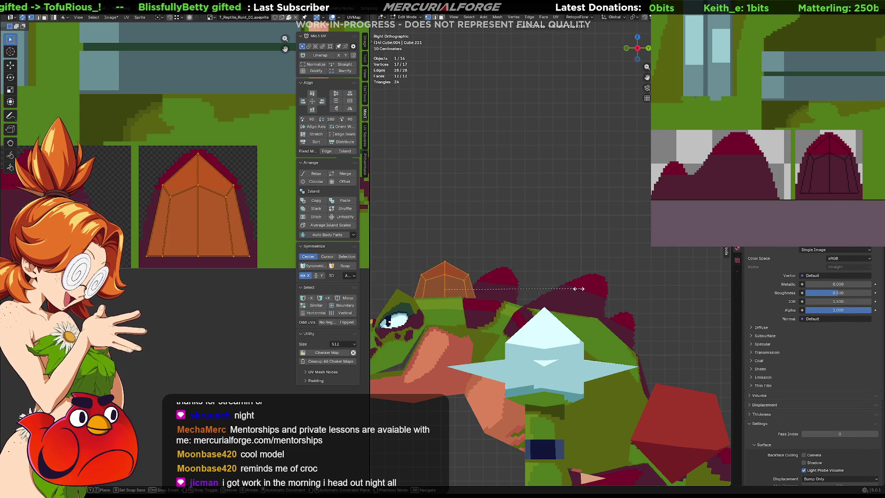
click(543, 295)
key(g)
click(540, 296)
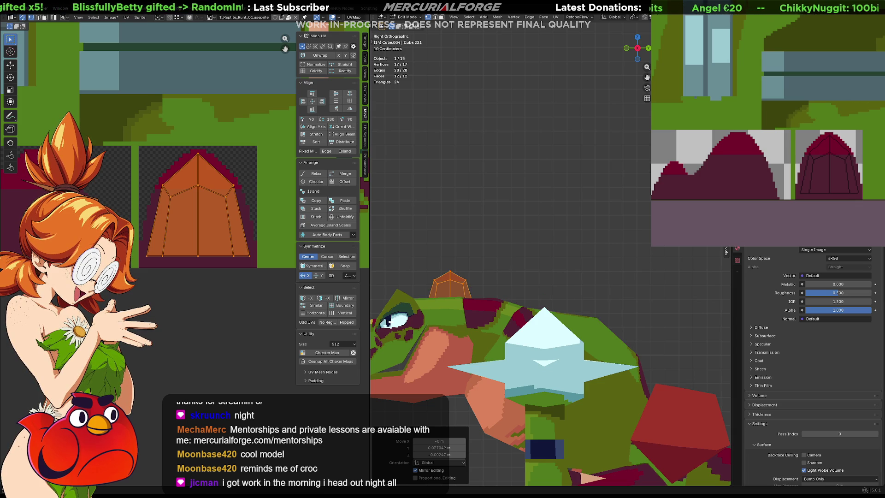
mouse_move(463, 291)
middle_down()
mouse_move(531, 256)
mouse_move(480, 254)
middle_up()
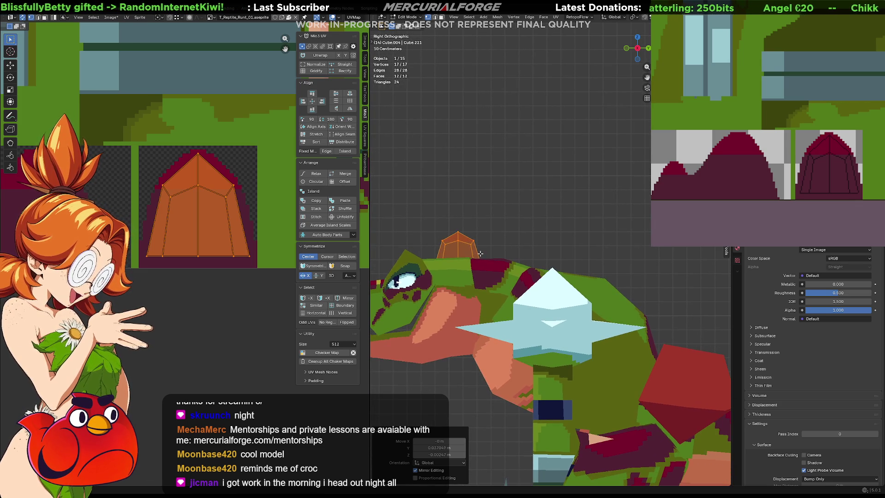
key(Tab)
Duplicate the spike piece, place it further along the back and rotate it slightly.
key(shift+d)
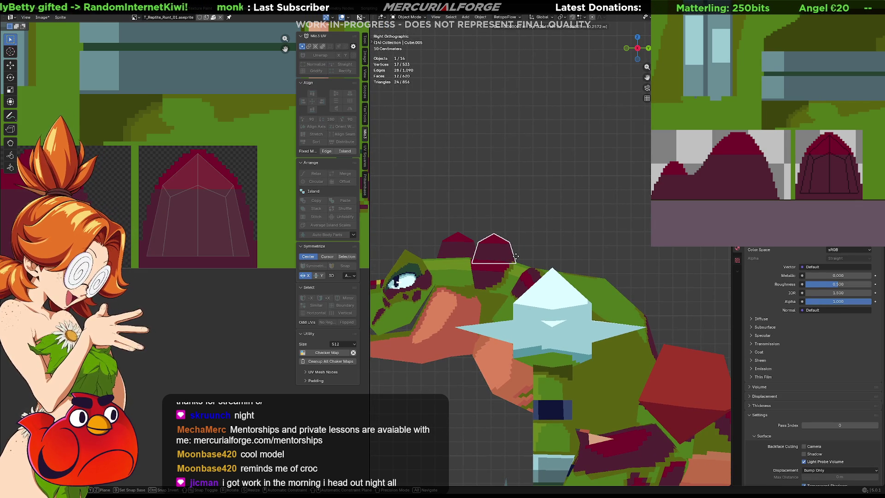
click(515, 259)
key(r)
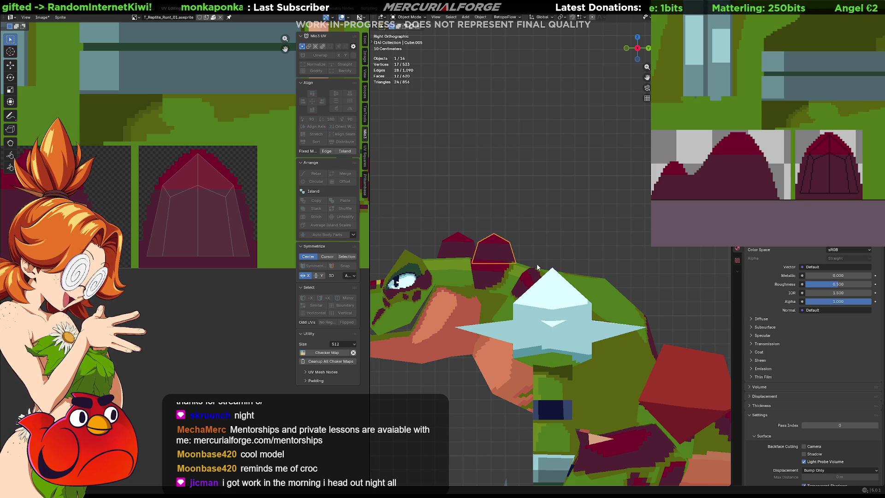
key(Tab)
key(r)
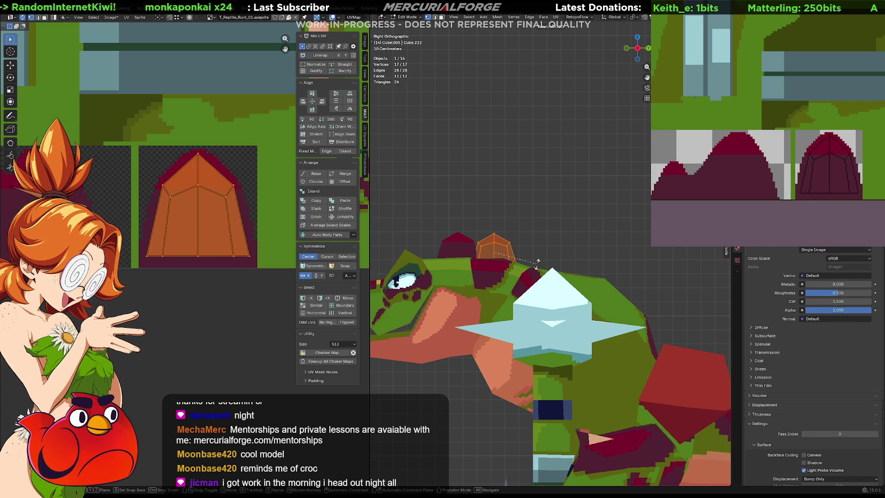
click(534, 279)
key(g)
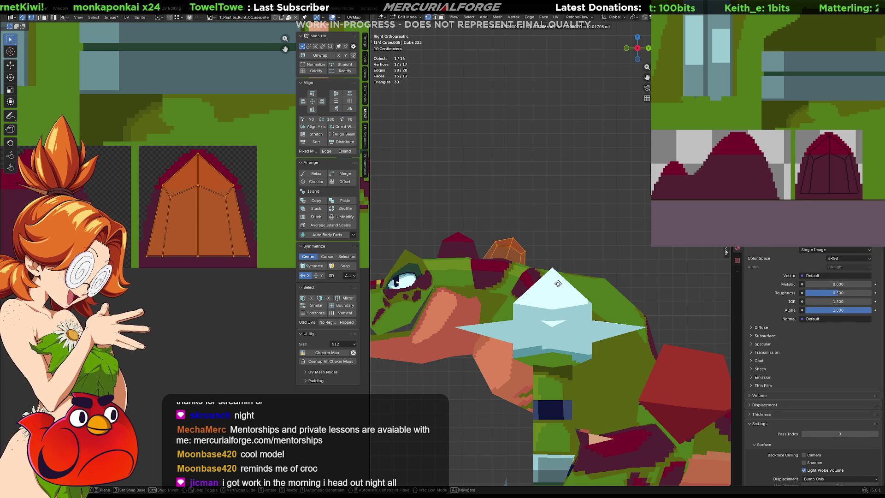
click(555, 284)
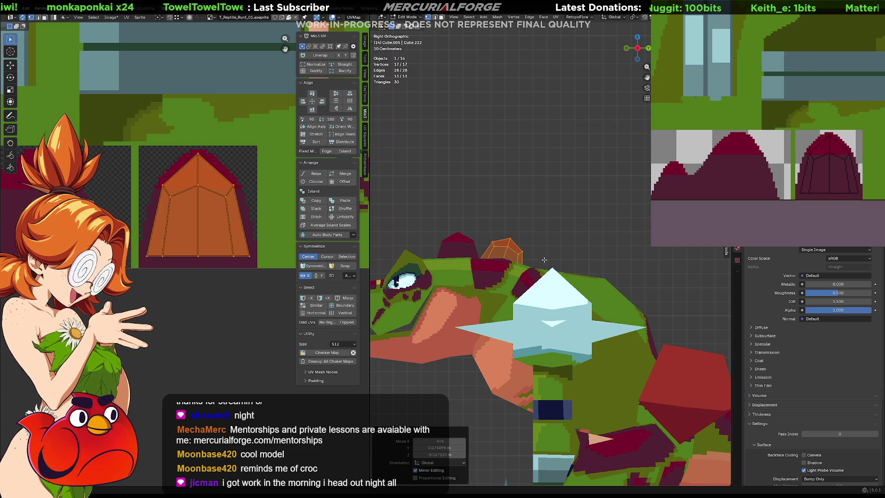
Nudge one vertex of the duplicate and level its UV island's left vertex with the right.
click(517, 231)
key(g)
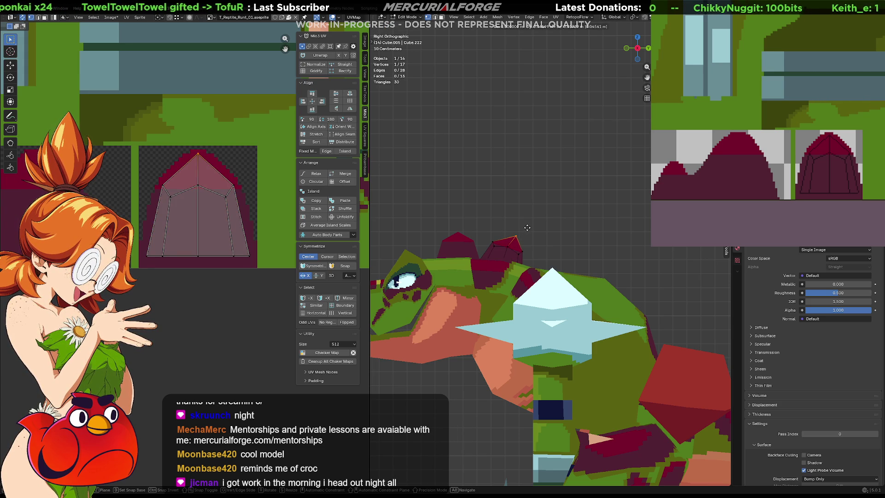
click(527, 227)
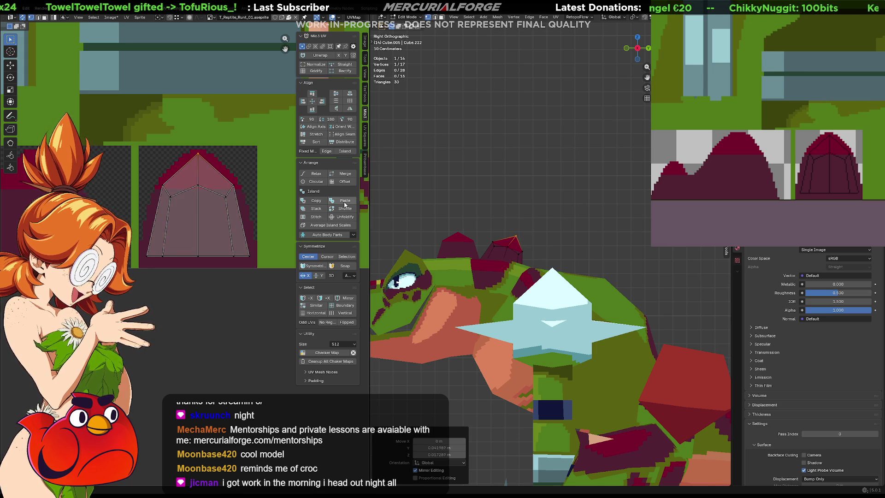
click(221, 195)
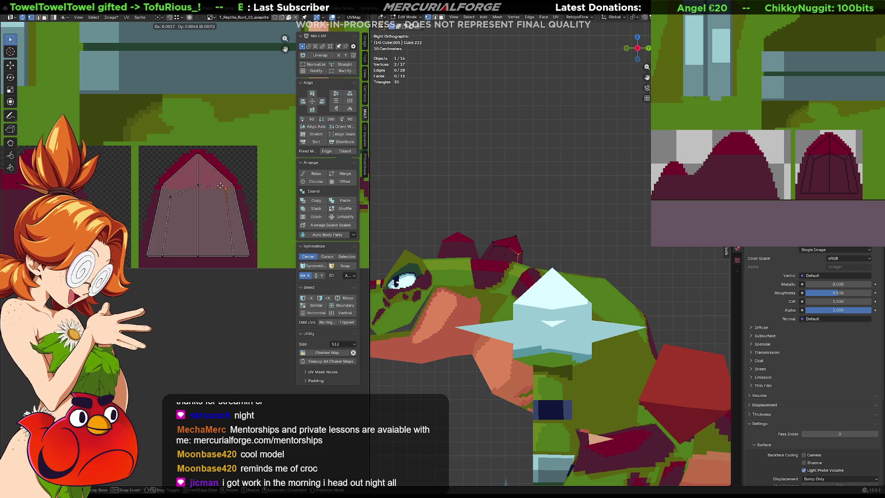
drag(171, 197, 170, 185)
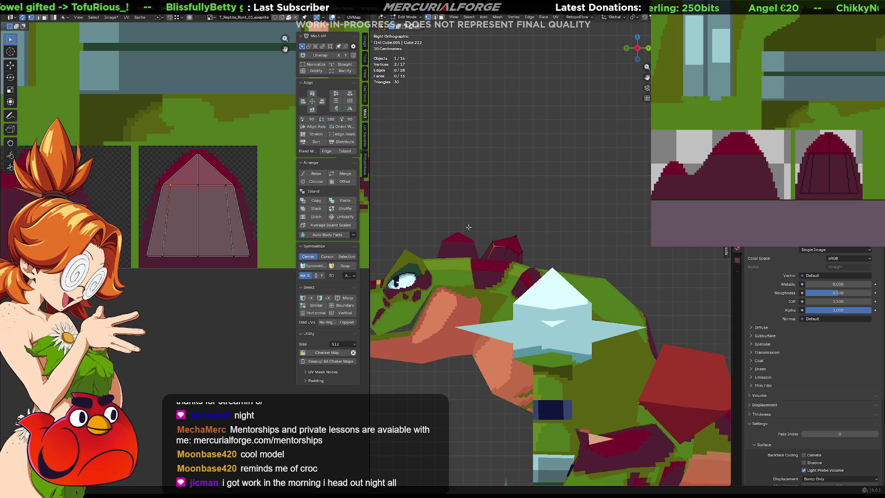
key(Tab)
key(Tab)
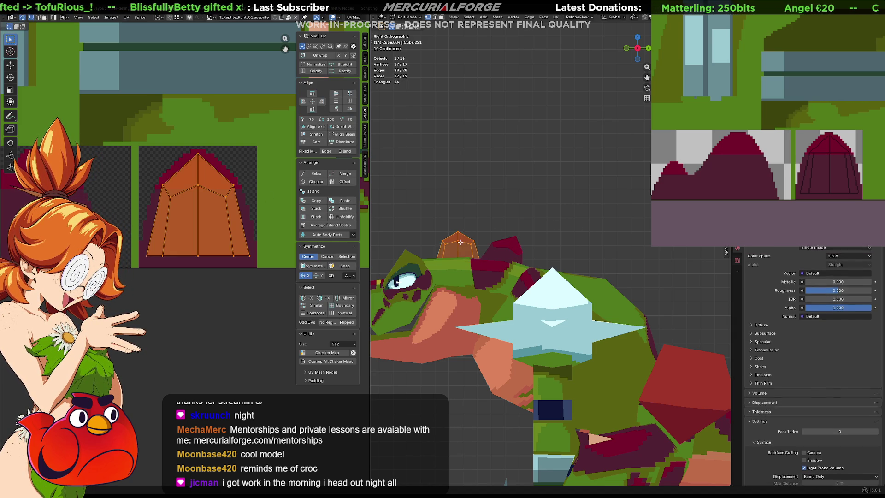
Adjust the neighbouring spike's top vertices by moving two of them.
click(460, 229)
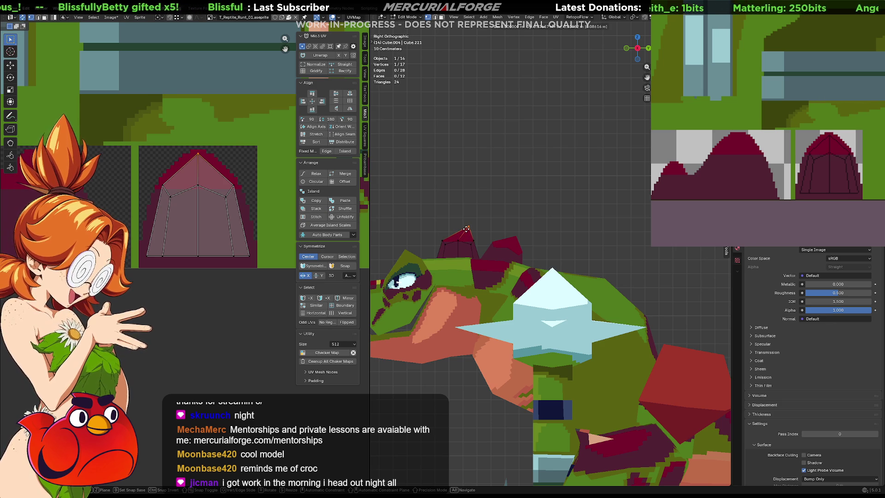
drag(466, 229, 466, 237)
shift+click(451, 238)
key(g)
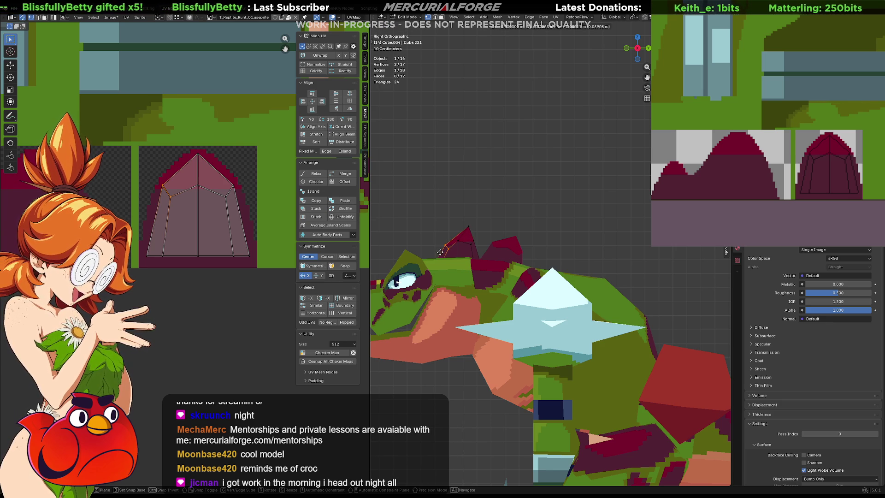
key(Tab)
Nudge an edge of the back spike, then cancel a tip move and review it from several angles.
click(504, 247)
key(Tab)
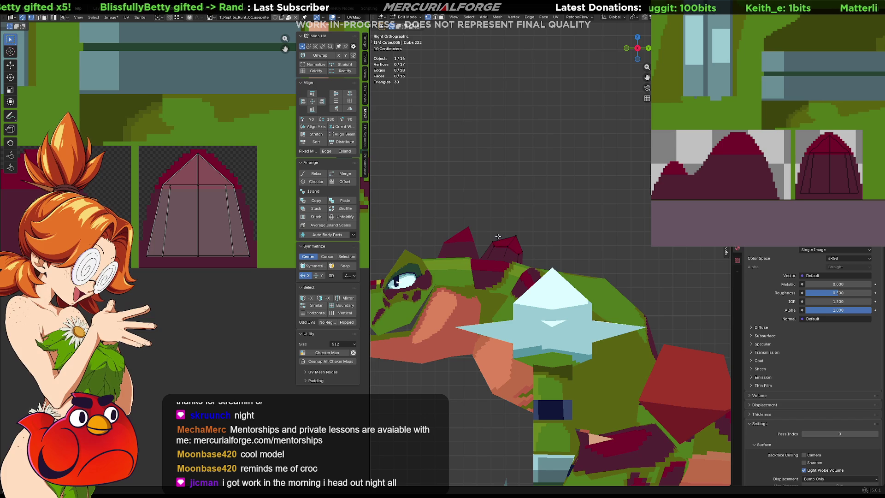
click(493, 243)
key(g)
click(502, 242)
drag(533, 229, 515, 258)
key(g)
right_click(516, 257)
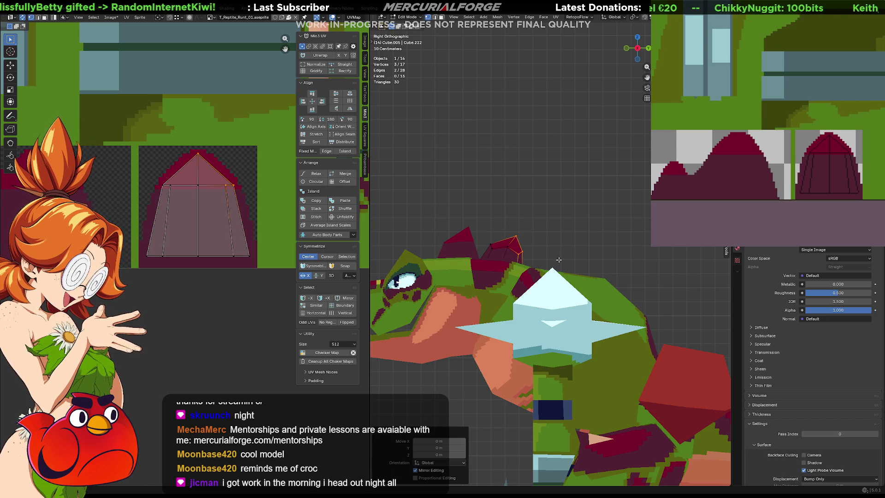
click(555, 253)
mouse_move(536, 251)
middle_down()
mouse_move(689, 261)
mouse_move(677, 270)
middle_up()
key(Tab)
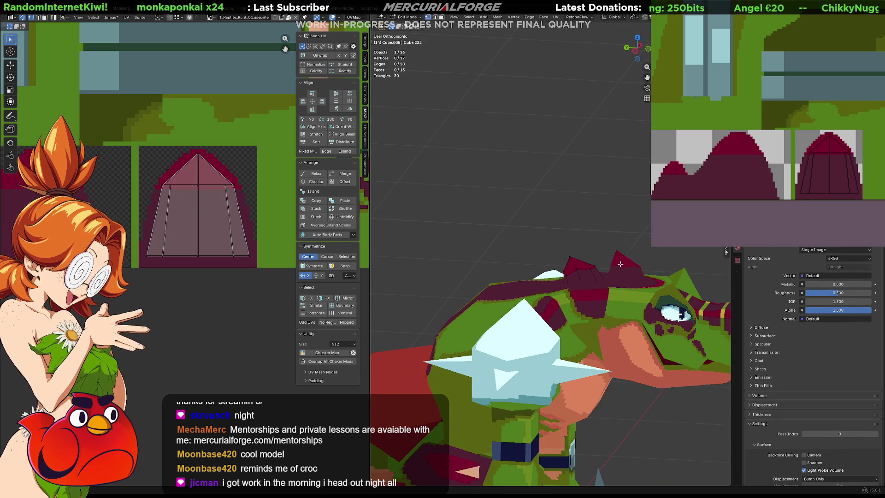
middle_drag(626, 266, 483, 253)
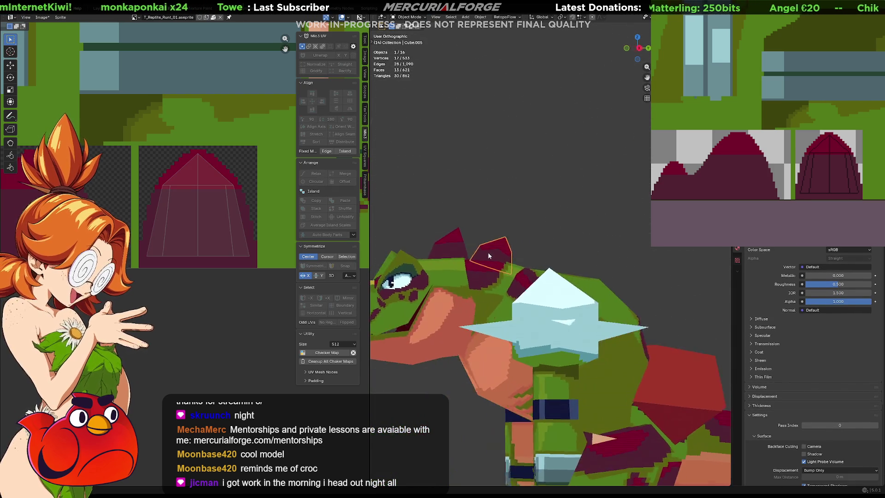
Briefly reveal and re-hide the row of dark-red back spikes while checking the neighbouring spike.
key(Tab)
key(Tab)
click(493, 259)
key(Tab)
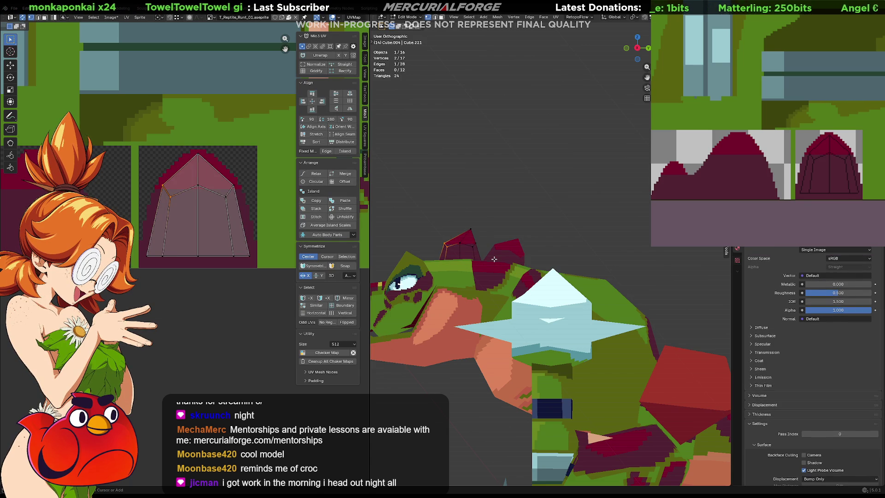
middle_drag(494, 259, 660, 325)
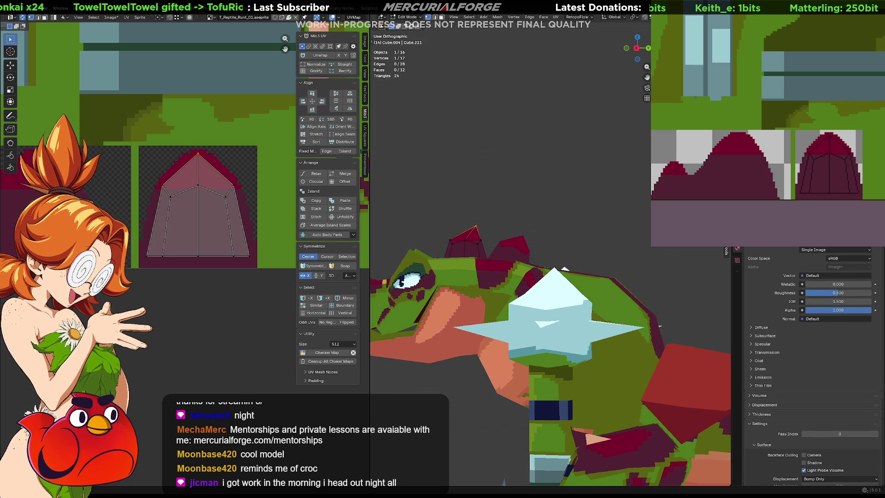
key(alt+h)
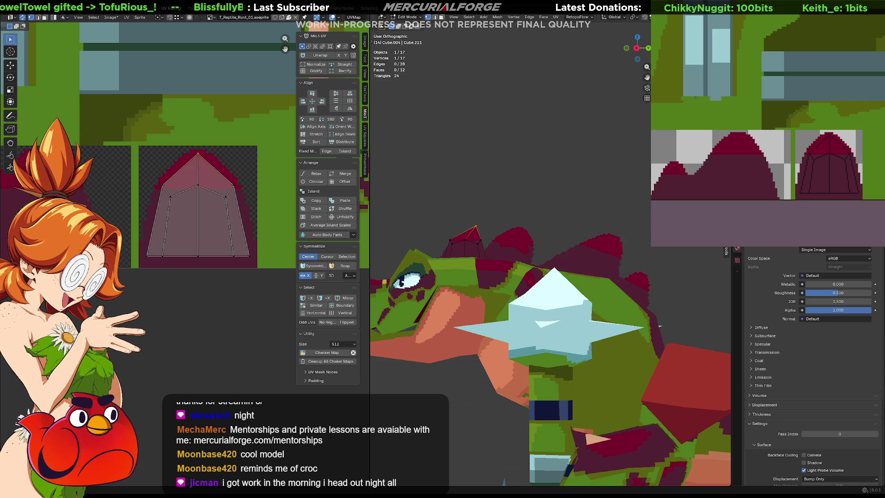
key(h)
key(Tab)
Select the whole dark-red back spike mesh and enlarge it.
click(521, 252)
key(Tab)
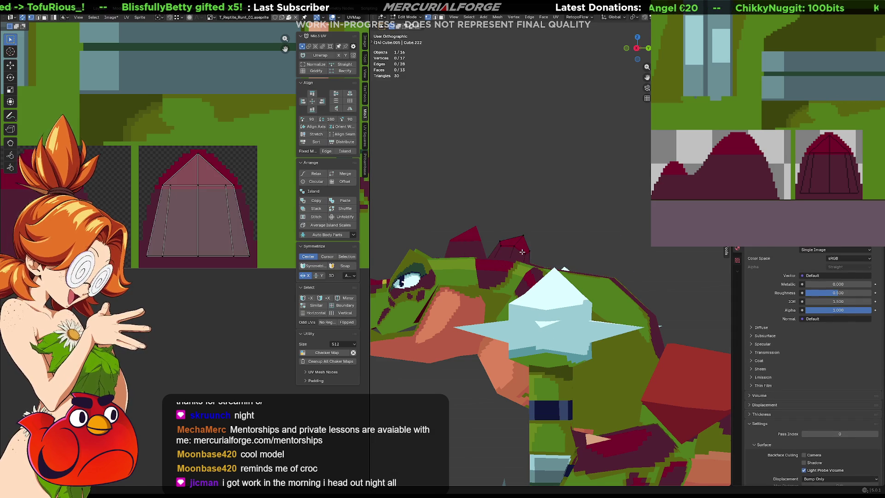
key(a)
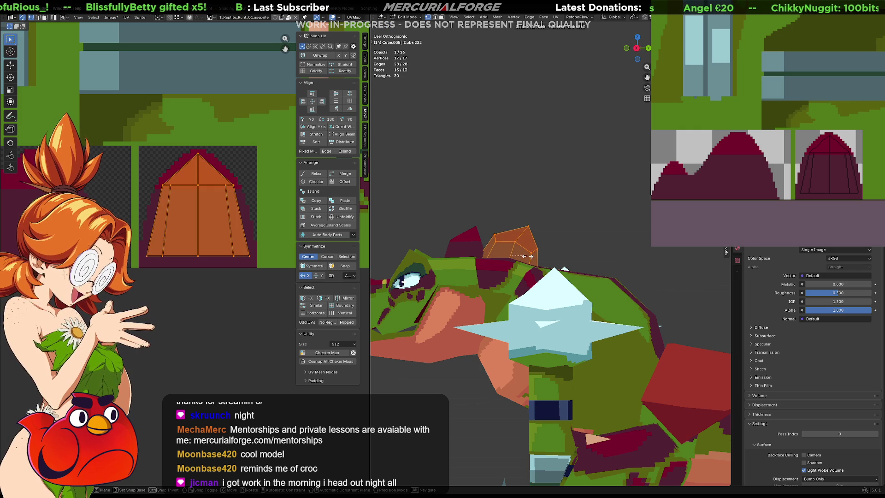
click(525, 252)
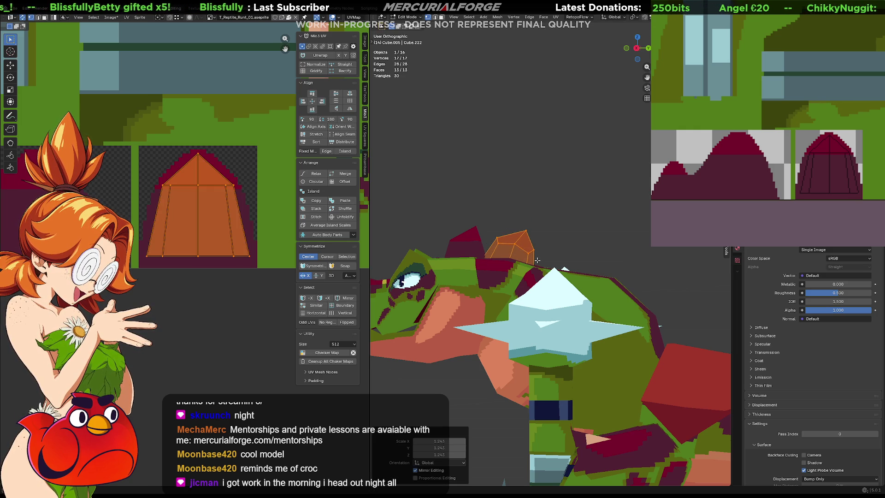
Duplicate the back spike further along the back and scale the copy up.
shift+middle_drag(525, 253, 504, 246)
key(Tab)
key(shift+d)
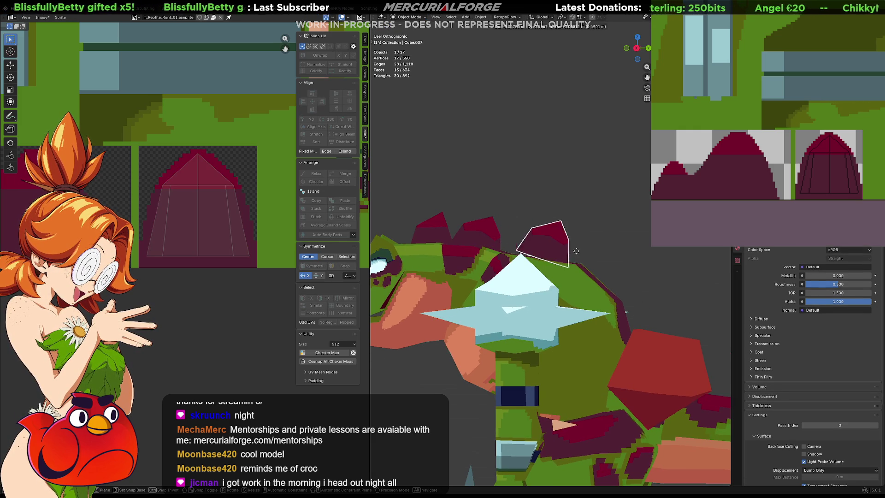
click(583, 254)
key(s)
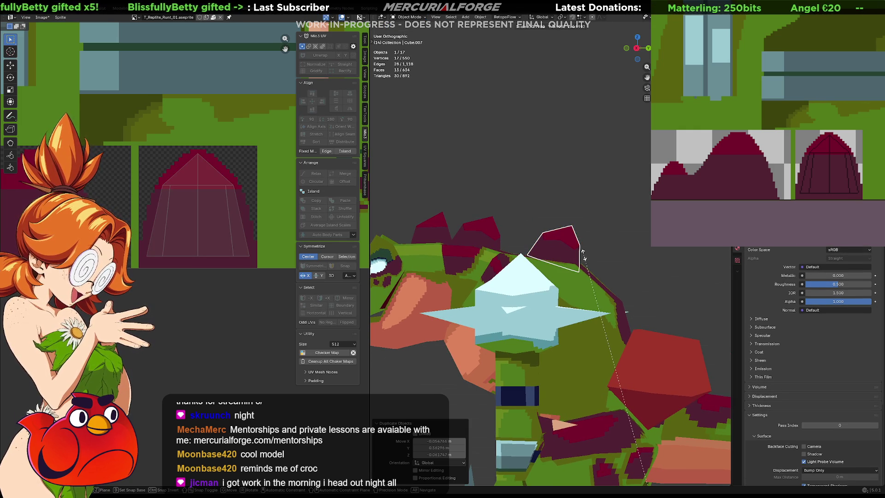
click(584, 254)
key(Tab)
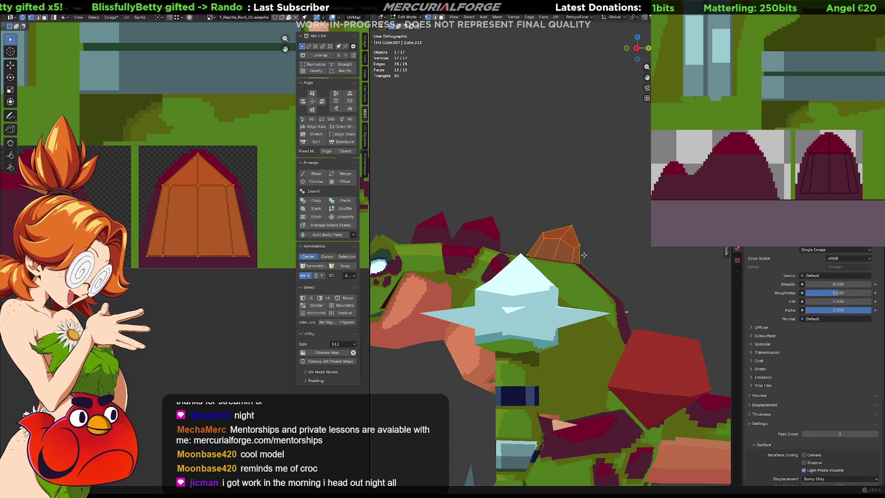
key(s)
click(589, 252)
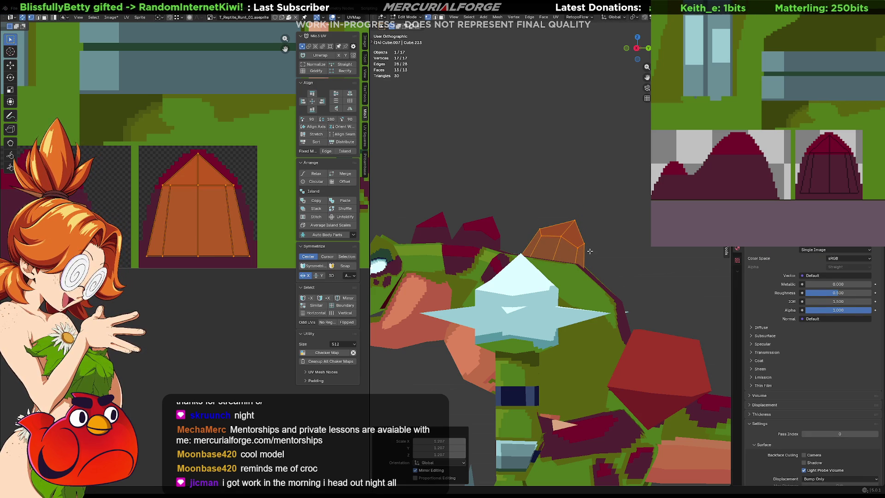
key(Tab)
Duplicate the spike again, placing the second copy further down the back with a slight rotation.
key(shift+d)
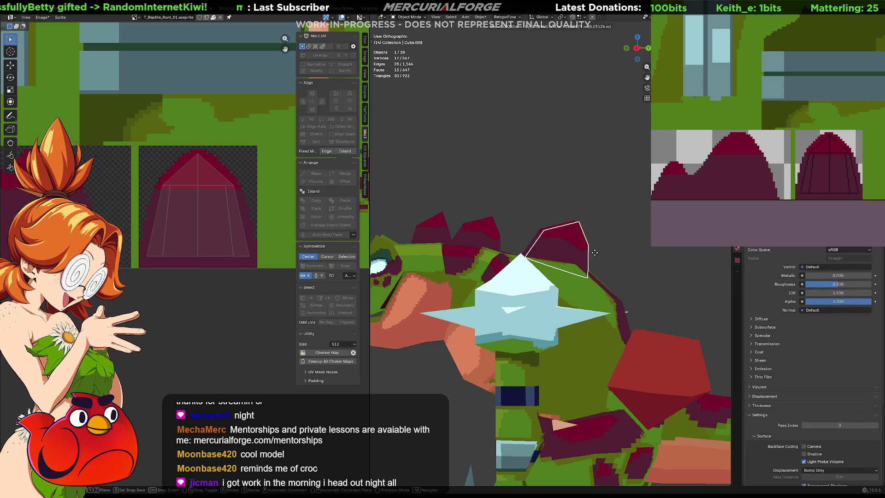
click(629, 269)
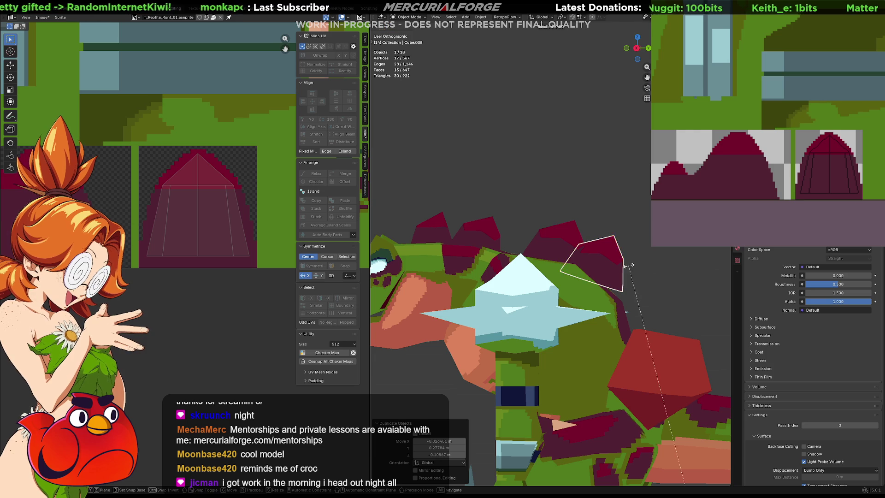
key(Tab)
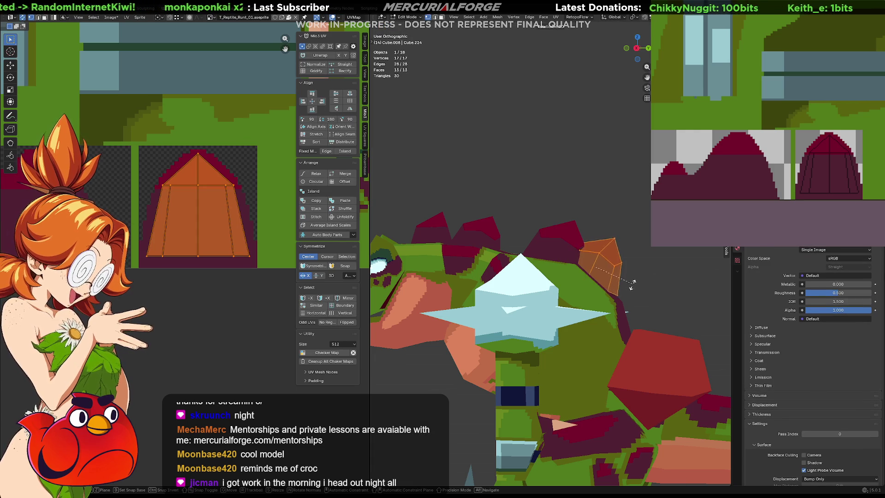
click(636, 309)
key(g)
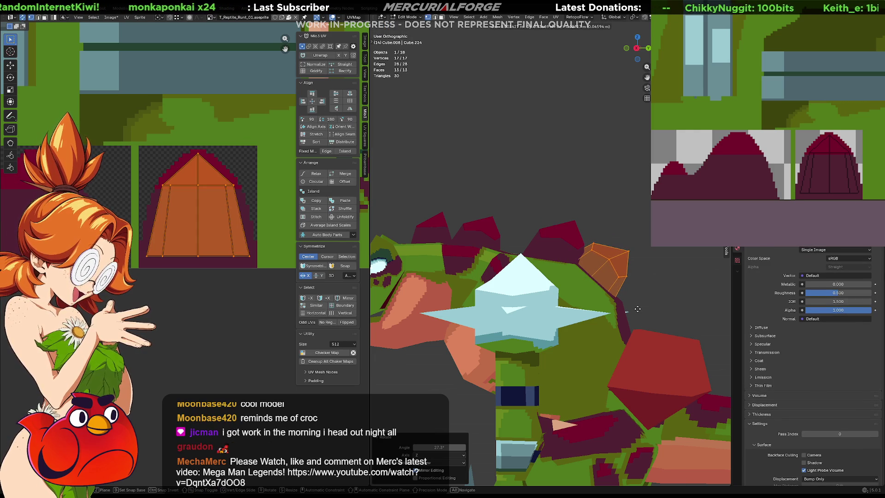
key(alt+a)
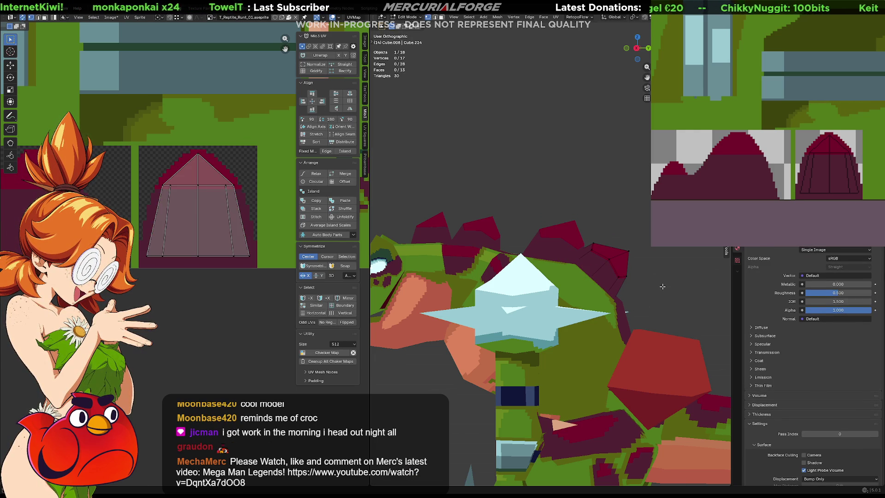
key(Tab)
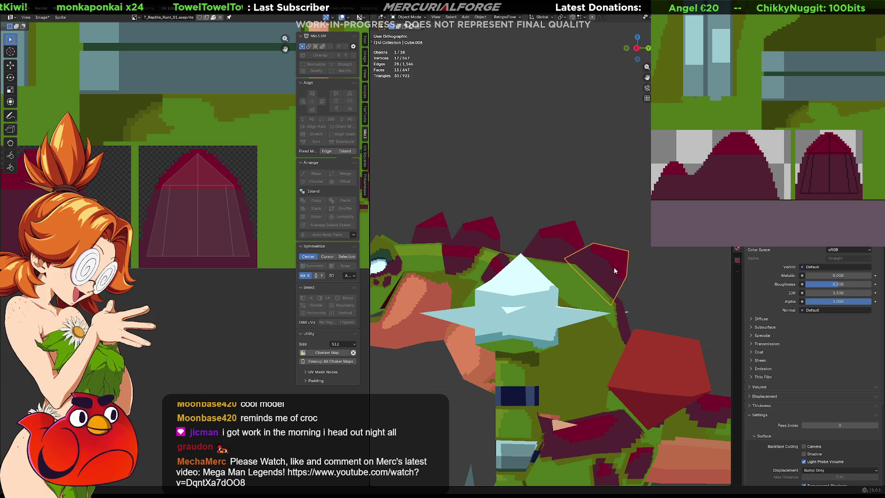
Rotate, move and resize the second spike copy as a whole object.
click(616, 270)
key(r)
click(618, 267)
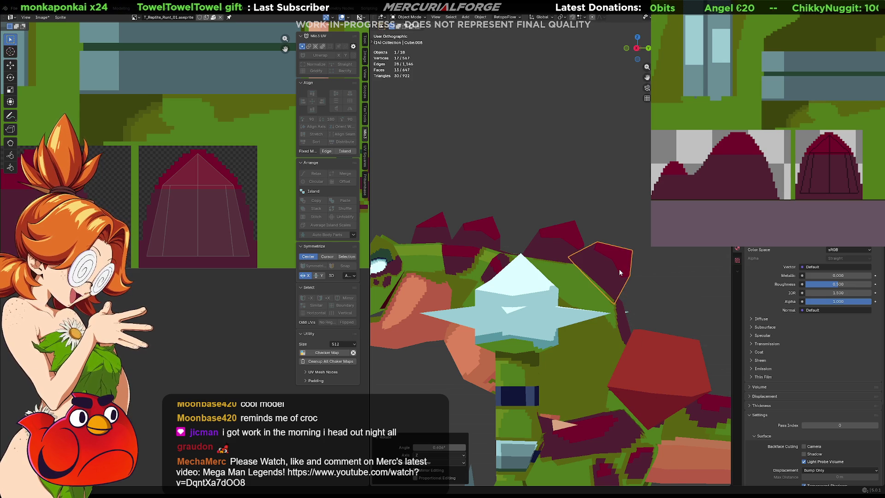
key(g)
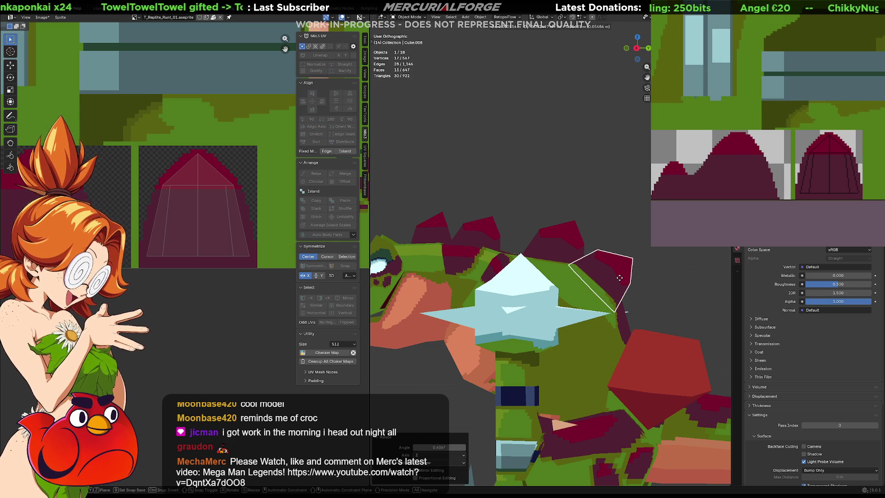
click(620, 278)
key(s)
click(621, 282)
Scale the second copy's whole mesh along the Y axis only.
key(Tab)
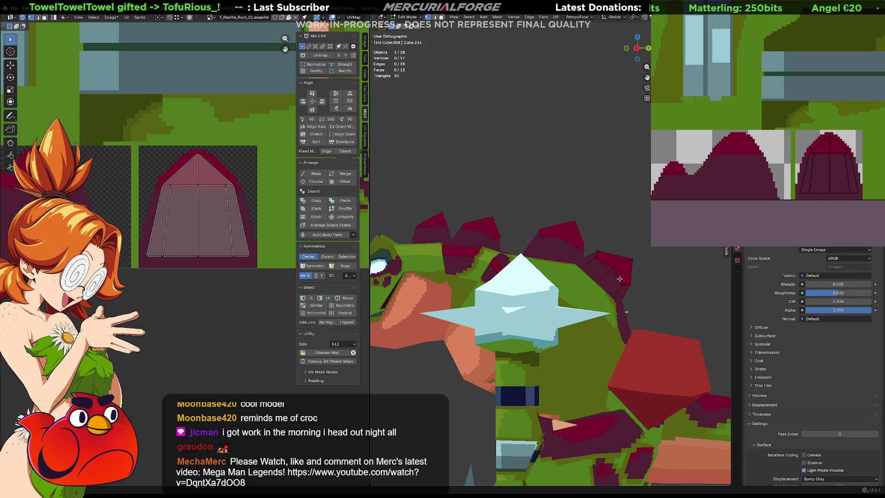
key(a)
key(s)
click(620, 278)
key(y)
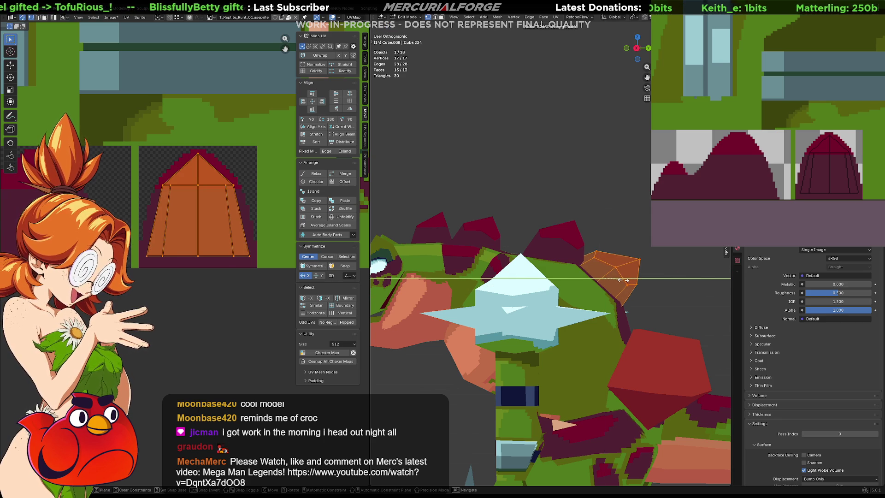
click(623, 280)
click(656, 280)
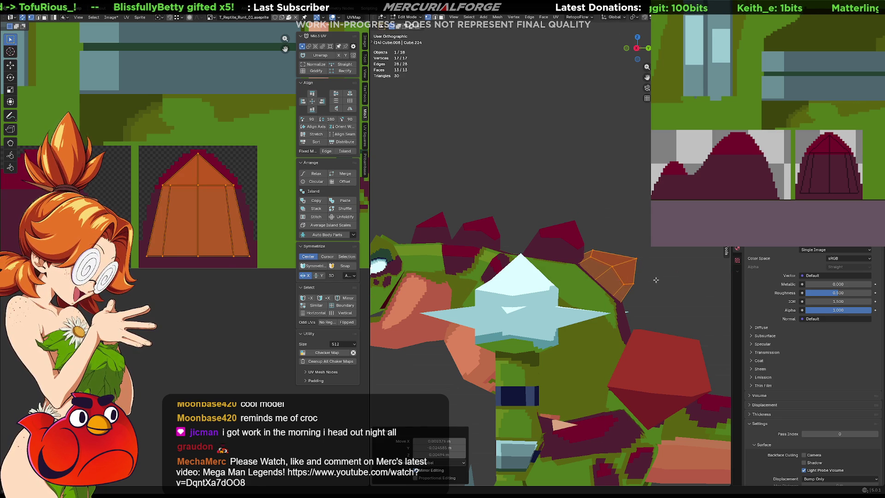
key(Tab)
scroll(649, 279, down, 5)
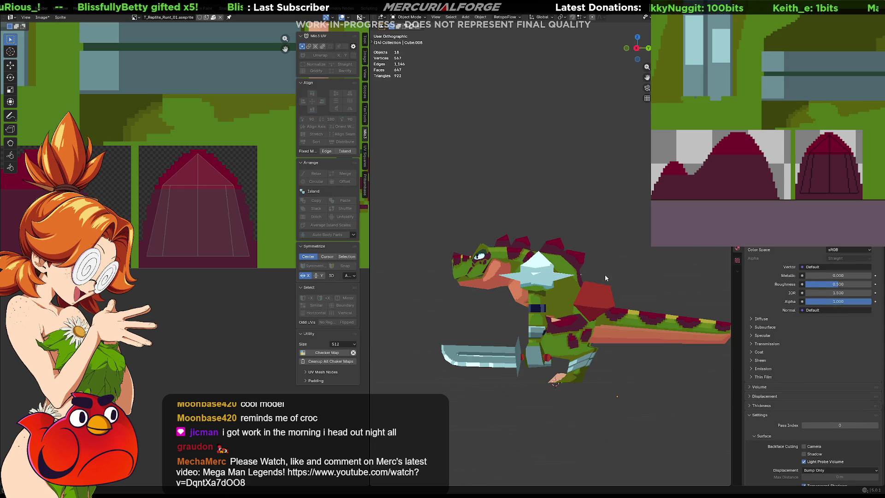
Inspect the creature, delete the recent back spikes, then undo to restore them.
middle_drag(593, 269, 587, 270)
mouse_move(450, 247)
middle_down()
mouse_move(475, 245)
mouse_move(429, 286)
mouse_move(387, 285)
mouse_move(406, 297)
middle_up()
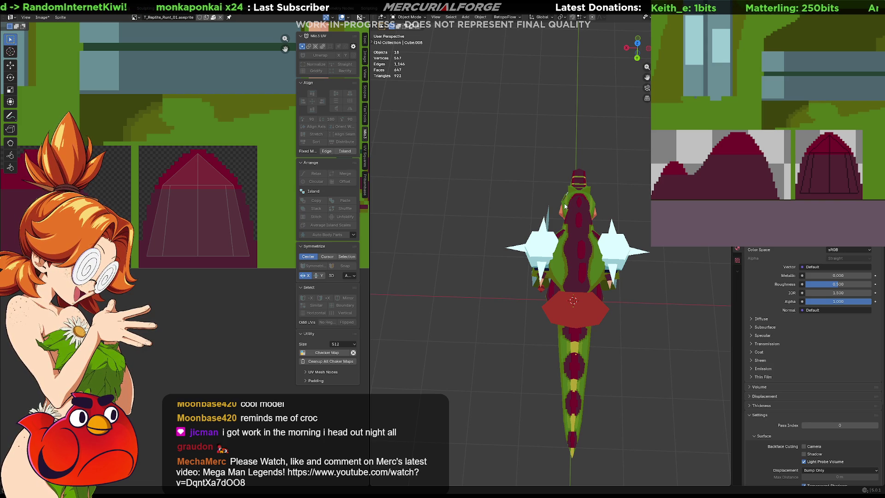
scroll(564, 206, up, 3)
mouse_move(564, 206)
middle_down()
mouse_move(589, 203)
mouse_move(591, 178)
mouse_move(521, 237)
mouse_move(564, 234)
middle_up()
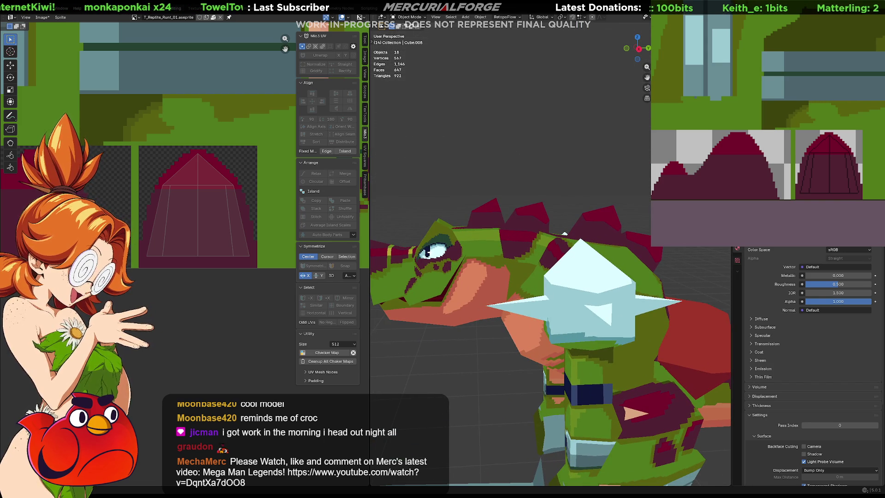
key(Delete)
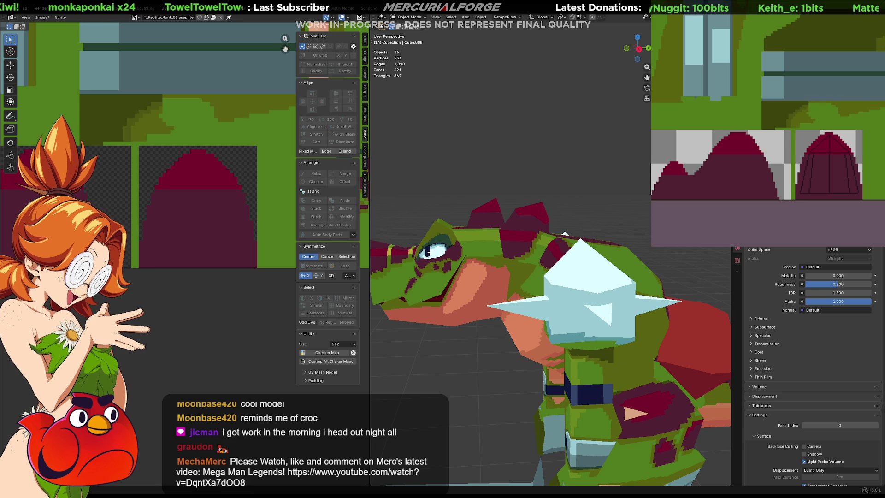
key(Delete)
key(Delete)
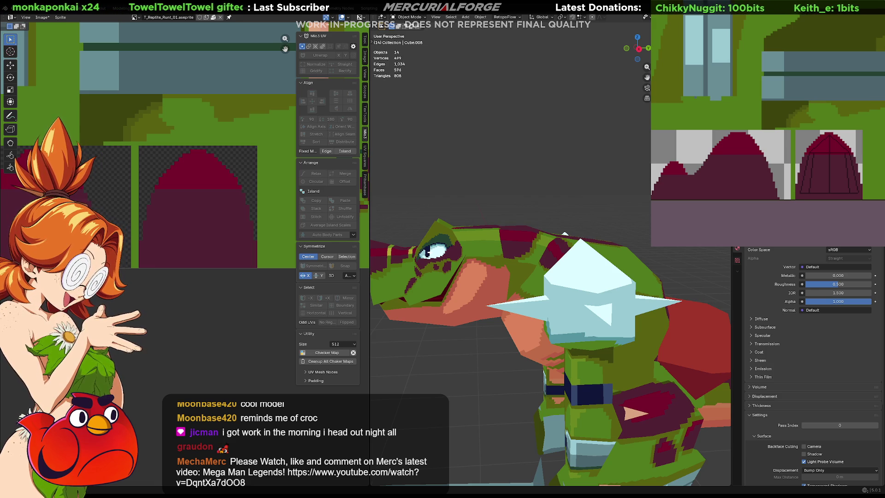
key(ctrl+z)
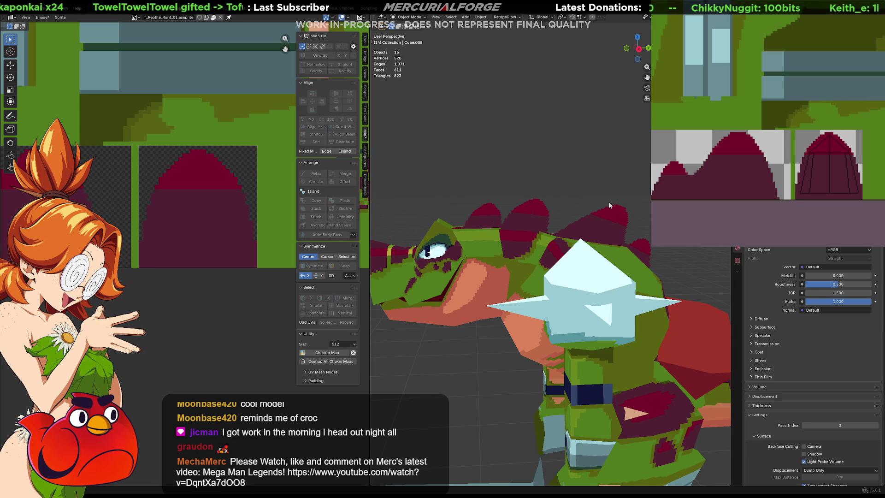
scroll(612, 202, down, 3)
From a side view, box-select every part of the reptile model.
mouse_move(612, 201)
middle_down()
mouse_move(623, 247)
mouse_move(492, 250)
mouse_move(461, 226)
middle_up()
scroll(516, 235, down, 4)
mouse_move(551, 237)
middle_down()
mouse_move(553, 260)
mouse_move(543, 220)
middle_up()
scroll(542, 219, up, 3)
drag(608, 201, 383, 416)
middle_drag(561, 319, 572, 306)
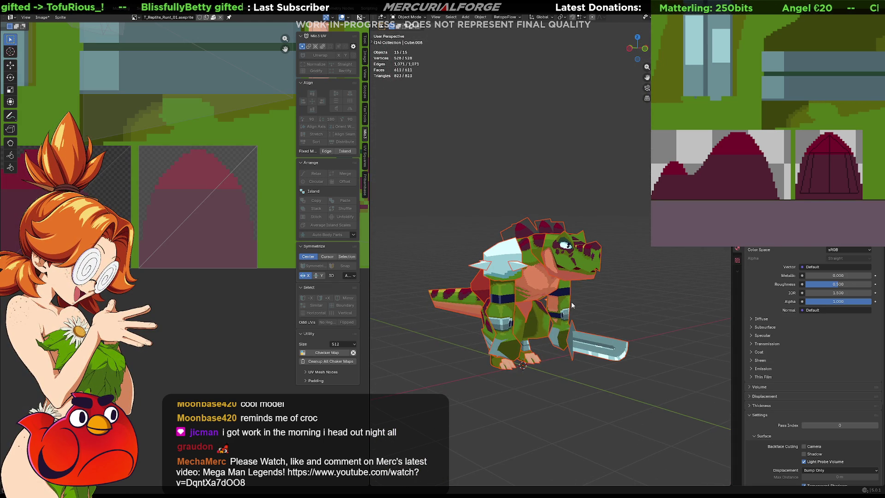
Apply All Transforms to every selected part, then switch to the Unreal Engine level.
key(ctrl+a)
click(572, 302)
mouse_move(620, 288)
middle_down()
mouse_move(591, 290)
mouse_move(643, 280)
middle_up()
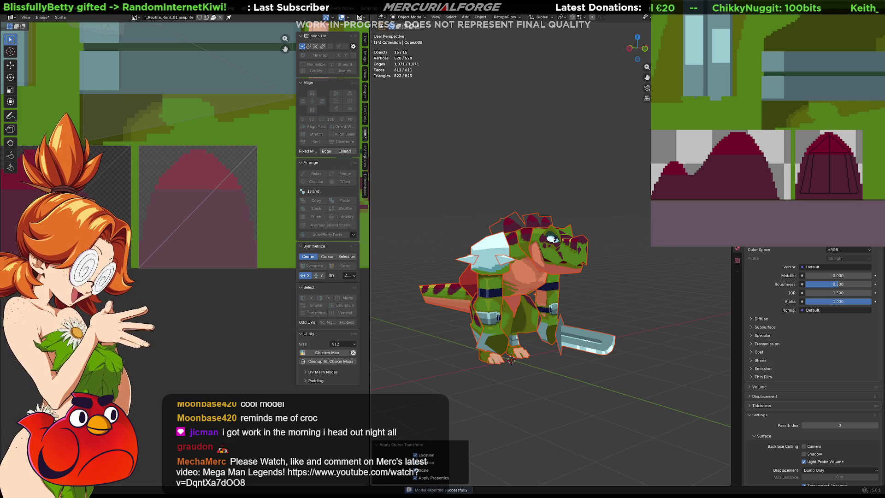
key(alt+Tab)
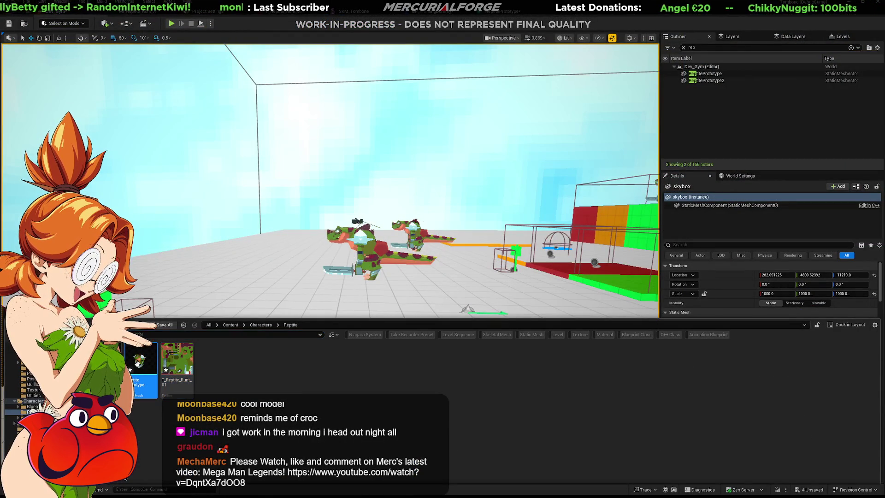
Fly the camera around the updated reptile in Unreal, then return to Blender.
right_drag(164, 145, 165, 144)
key(w)
right_drag(330, 264, 330, 263)
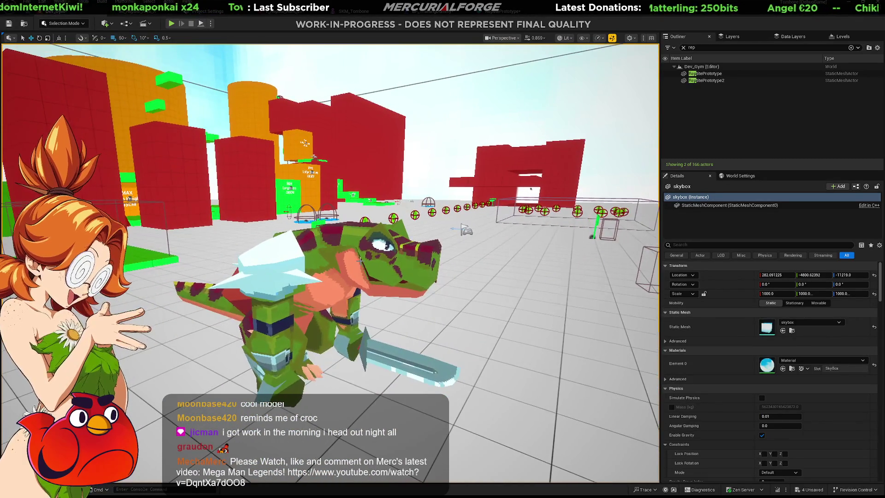
key(alt+Tab)
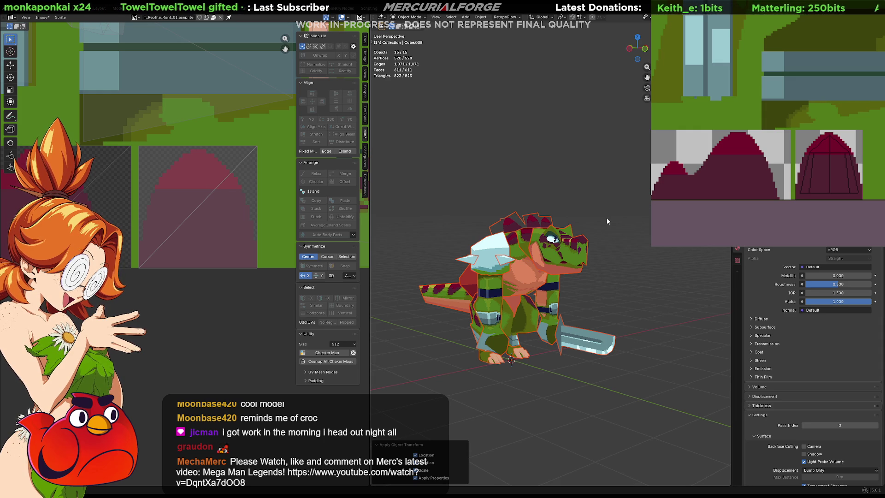
drag(641, 193, 407, 414)
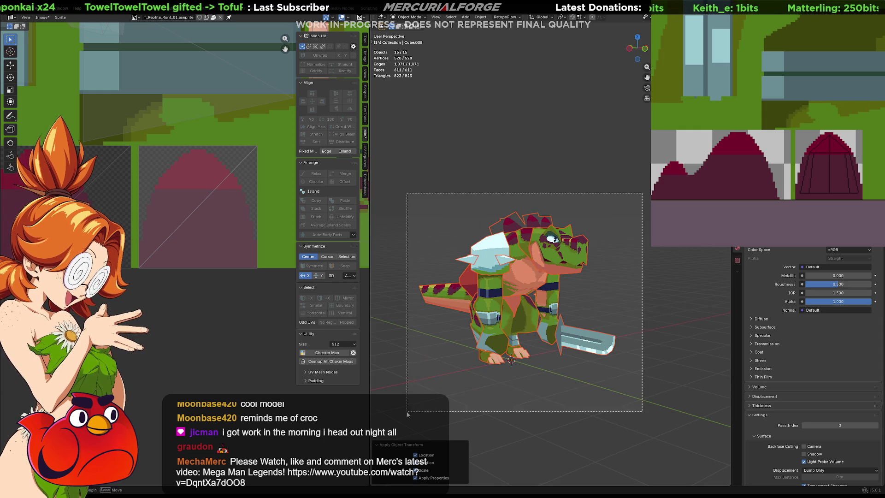
key(alt+Tab)
right_drag(359, 276, 358, 275)
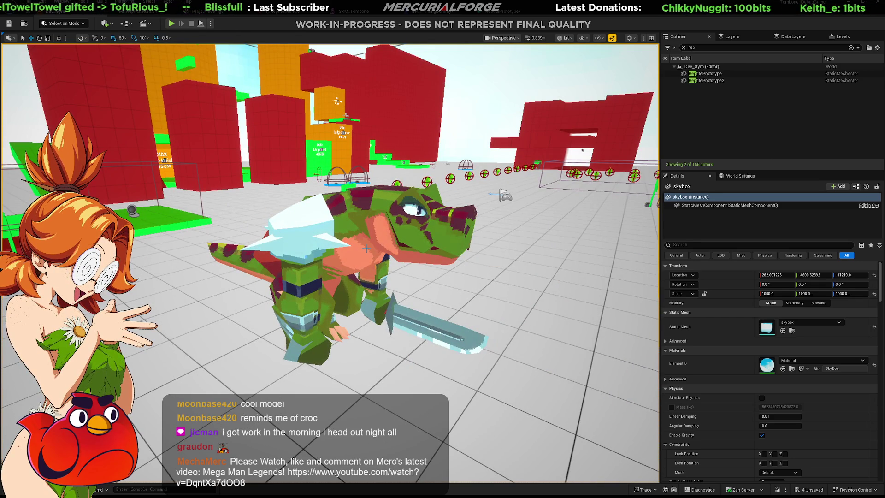
key(alt+Tab)
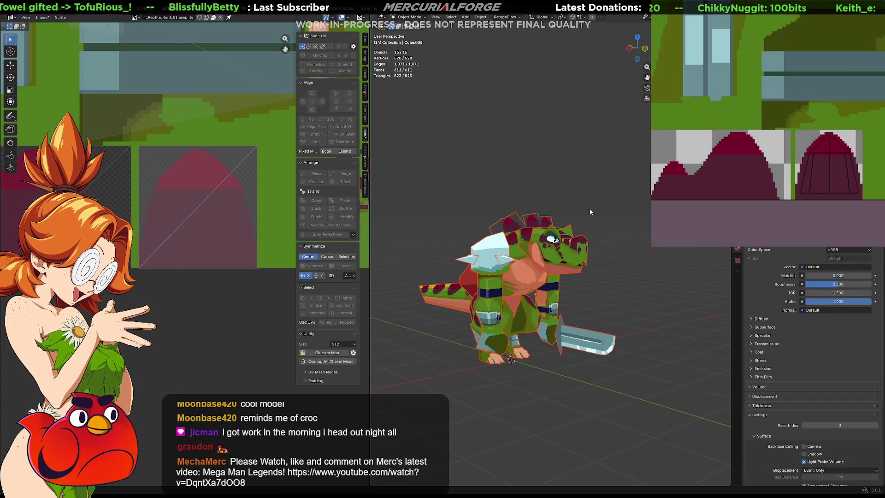
Select head pieces and hide the shoulder pads and belt pieces.
click(526, 238)
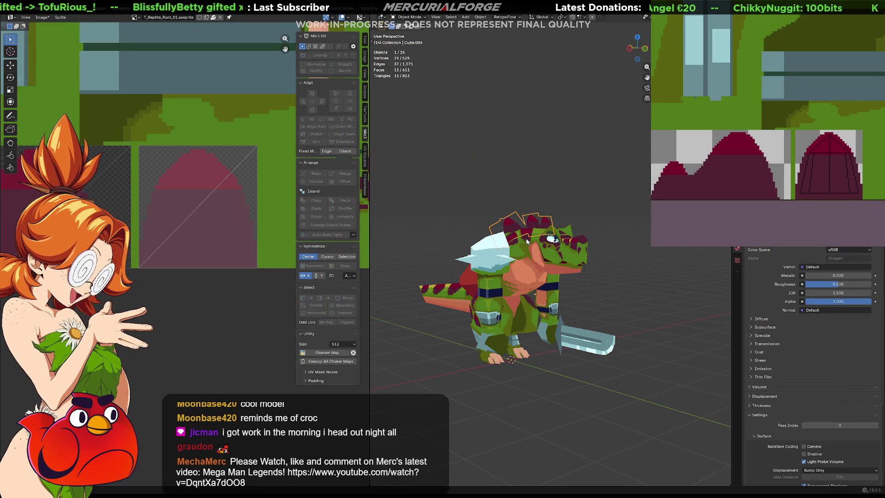
click(541, 251)
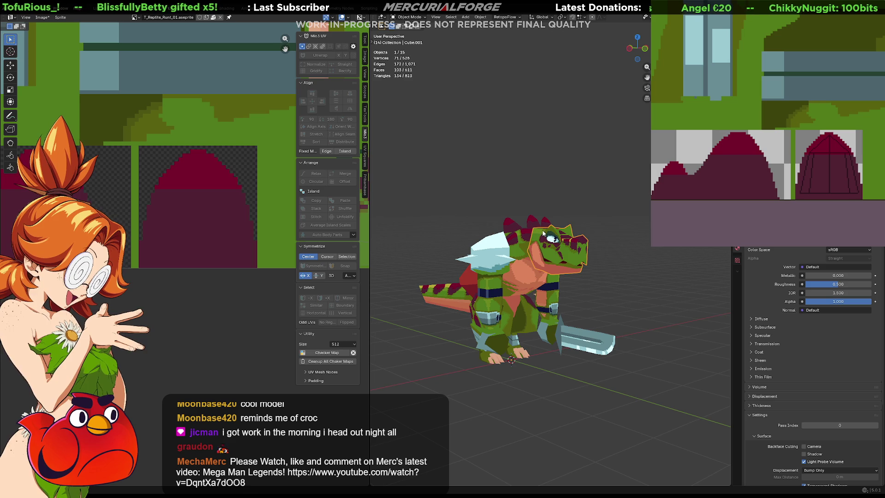
right_click(560, 247)
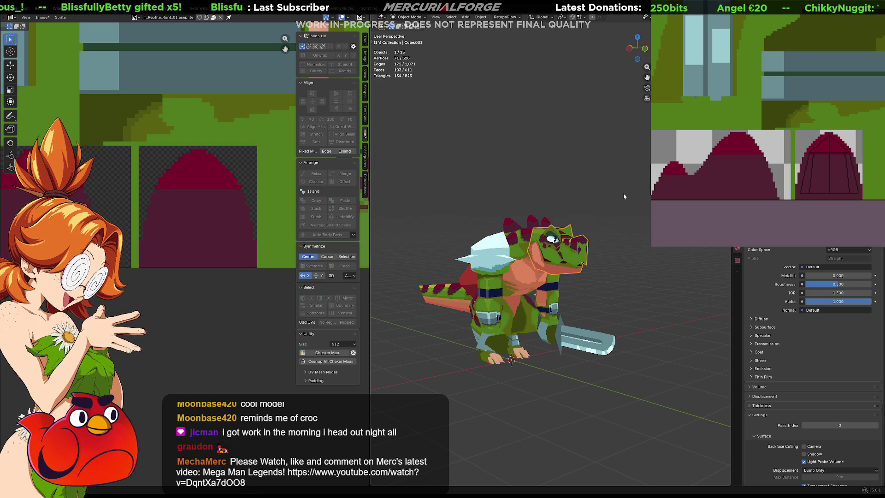
key(ctrl+z)
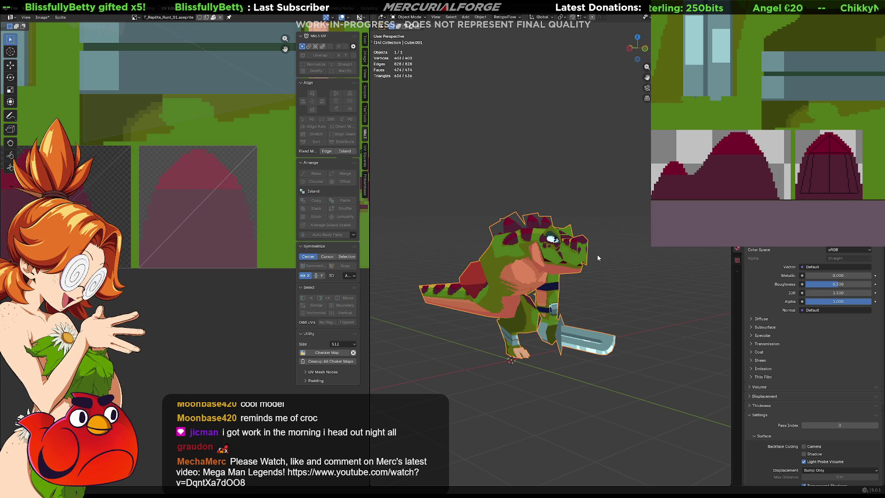
click(615, 261)
click(565, 257)
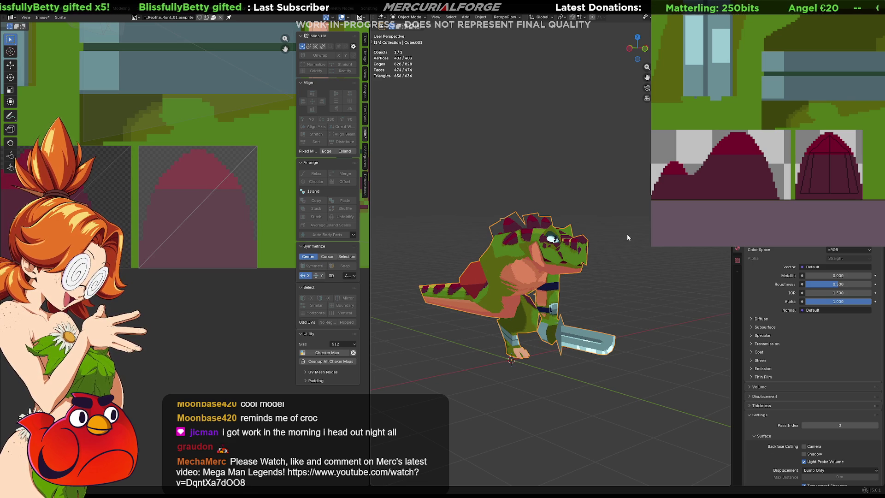
Export the model with Ctrl+E, switch to Unreal and show the Reptile folder assets.
key(ctrl+e)
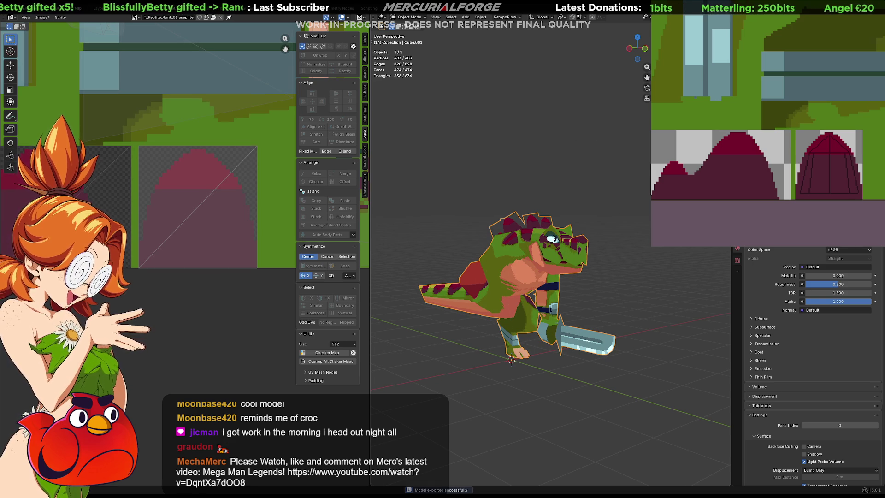
key(alt+Tab)
key(ctrl+space)
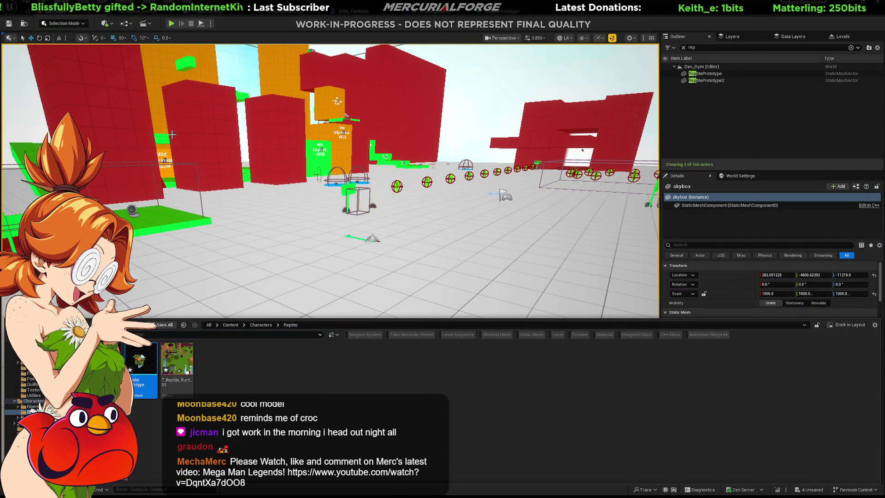
Close the Content Drawer and fly around the partially imported reptile.
click(461, 133)
right_drag(460, 133, 415, 138)
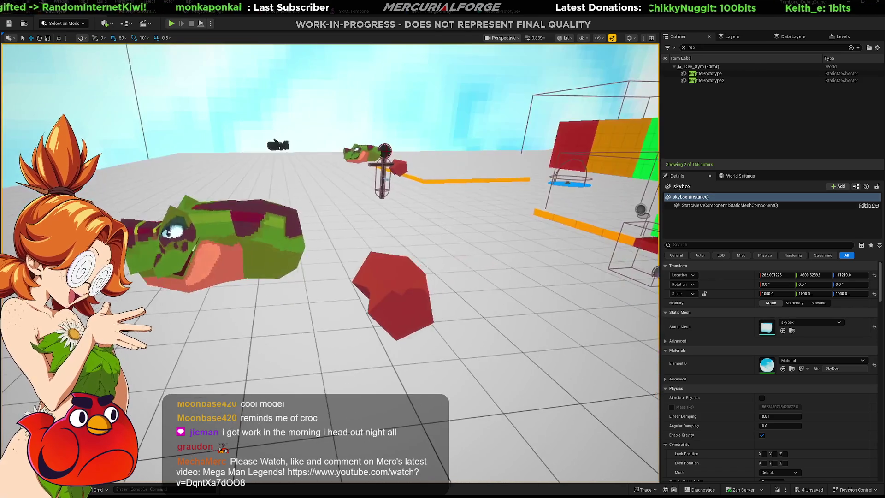
right_drag(457, 206, 457, 207)
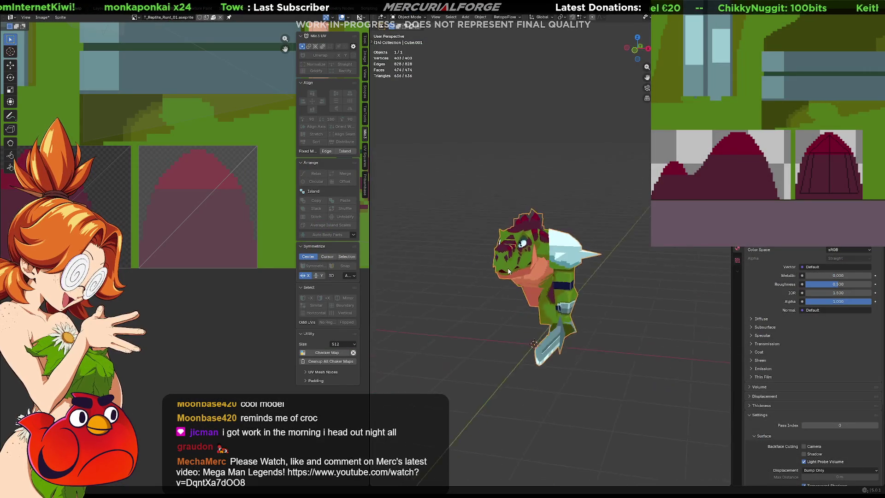
Back in Blender, unhide all the reptile's parts with Alt+H.
key(alt+h)
mouse_move(509, 271)
middle_down()
mouse_move(472, 267)
mouse_move(572, 259)
middle_up()
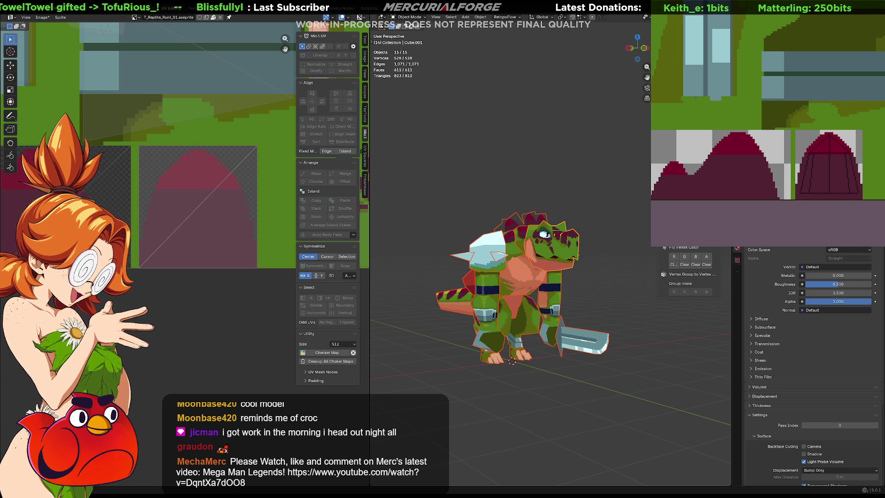
scroll(689, 284, up, 1)
scroll(688, 284, up, 1)
scroll(687, 284, up, 1)
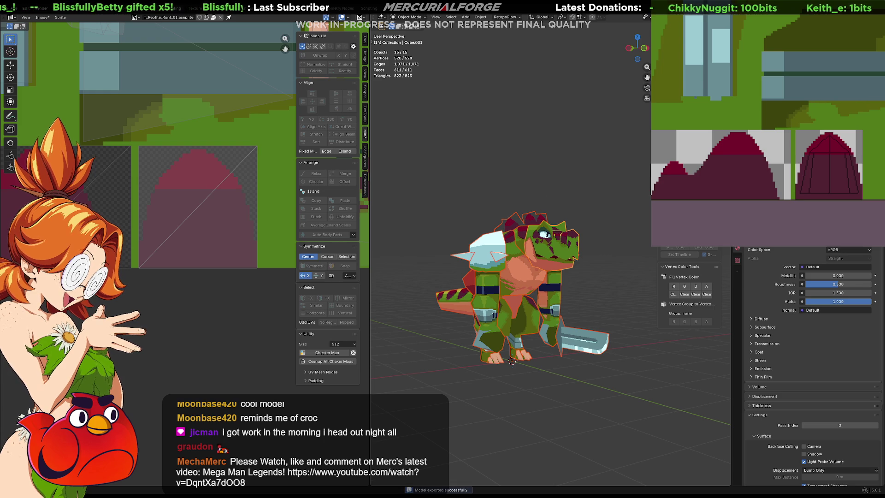
Switch between Blender and Unreal, framing the complete reimported reptile warrior in the level.
key(alt+Tab)
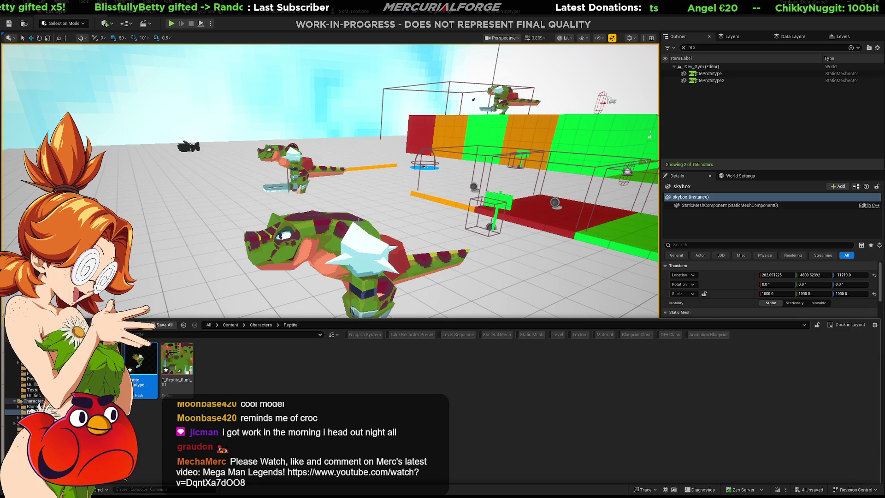
key(alt+Tab)
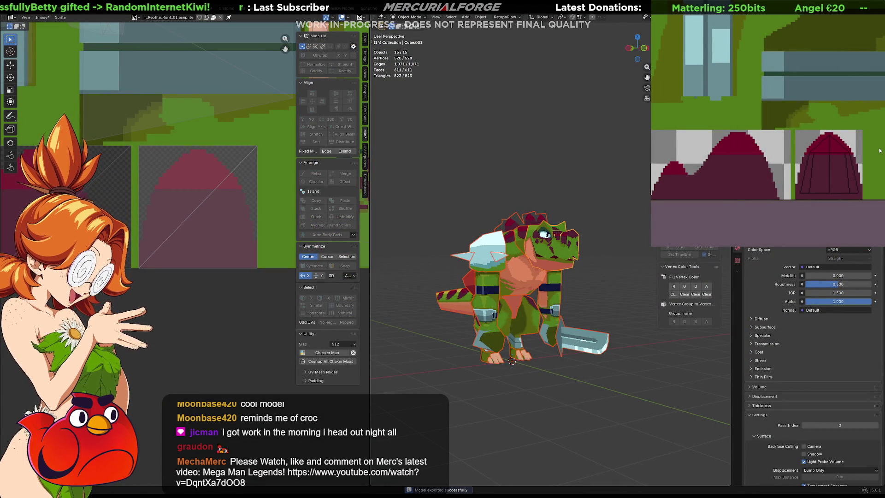
key(alt+Tab)
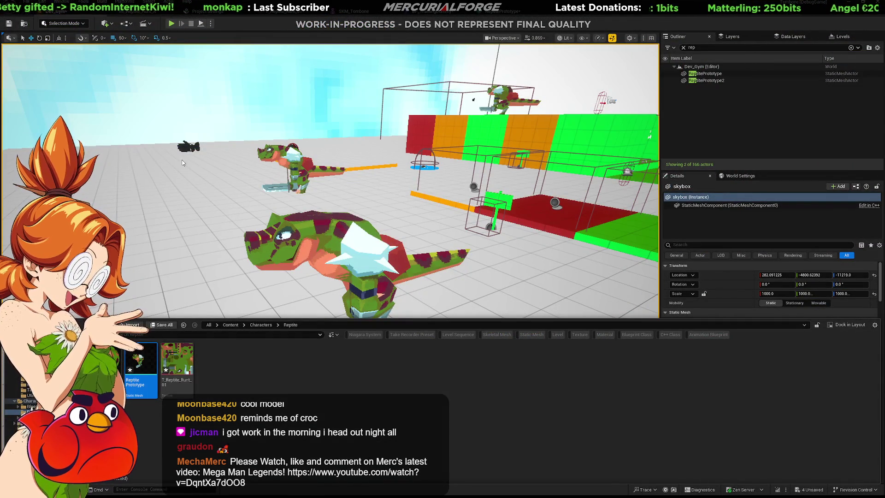
mouse_move(183, 169)
right_down()
mouse_move(229, 173)
mouse_move(180, 173)
right_up()
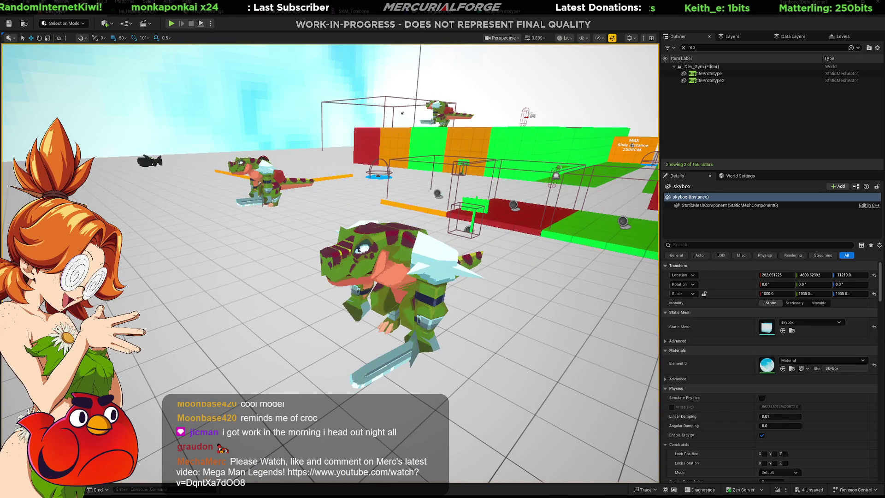
key(alt+Tab)
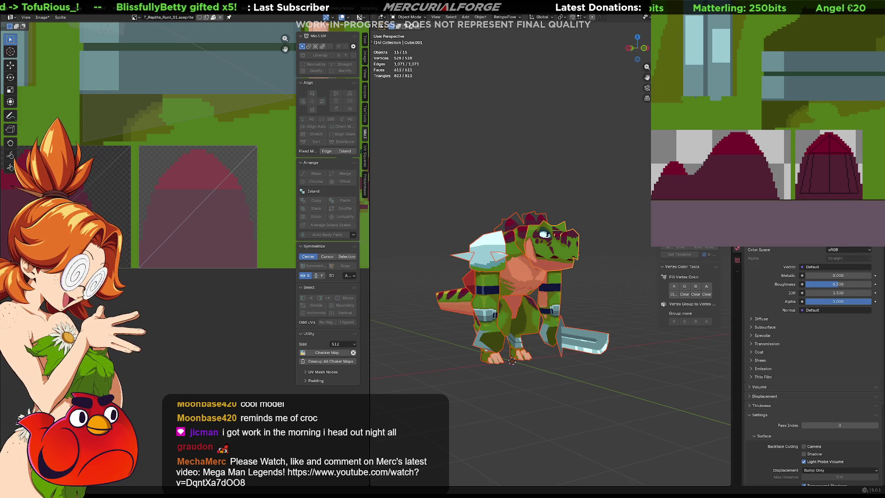
mouse_move(572, 180)
middle_down()
mouse_move(601, 249)
mouse_move(588, 187)
middle_up()
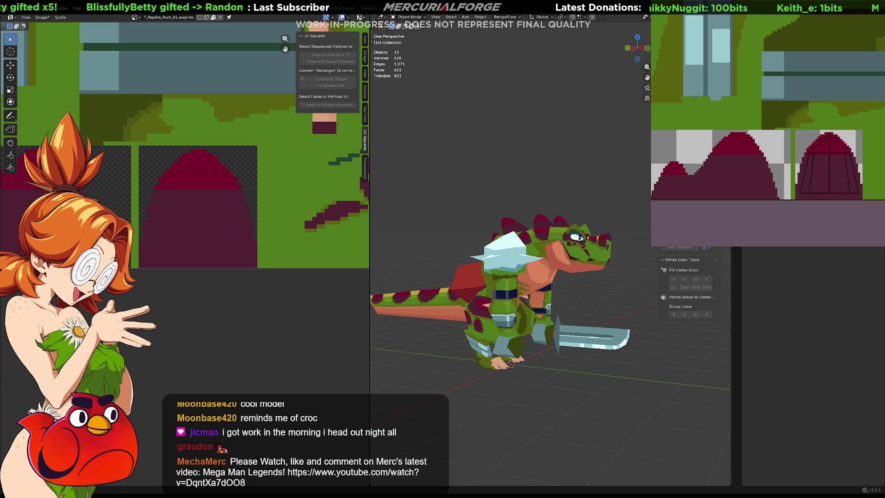
middle_drag(515, 273, 461, 245)
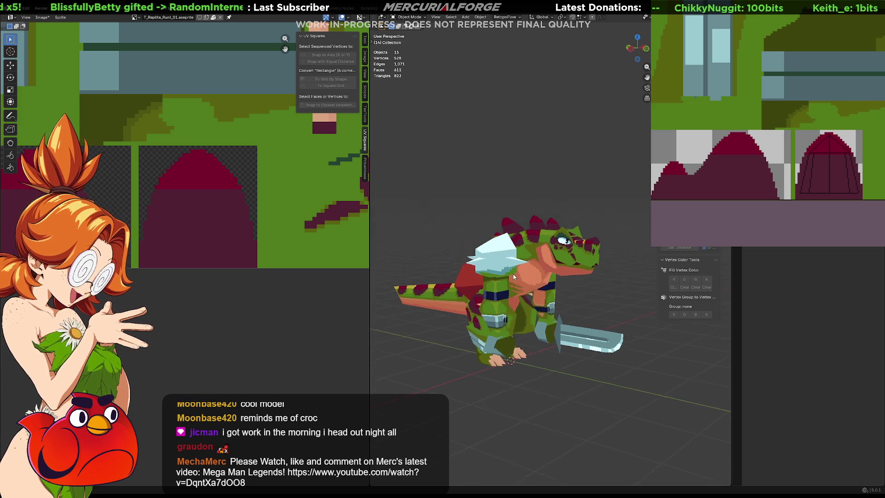
Select the boxy shoulder armour piece and hide it, leaving only its spikes.
click(461, 245)
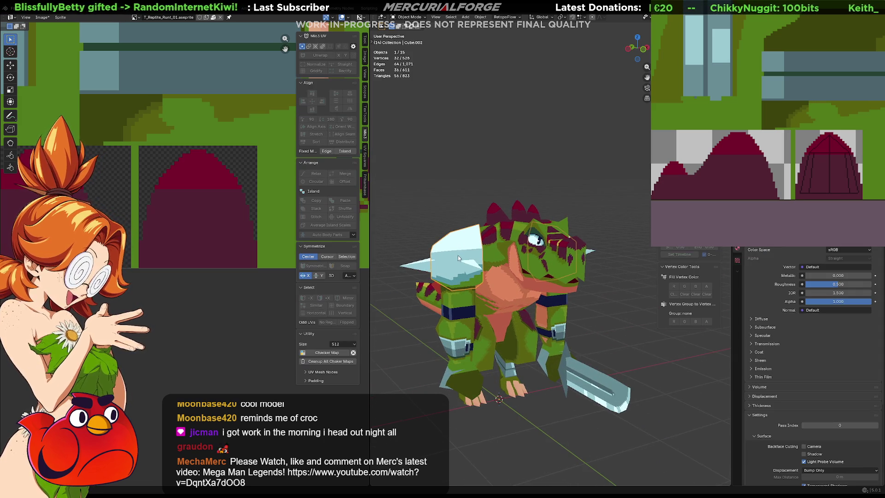
scroll(220, 143, up, 2)
scroll(220, 143, up, 2)
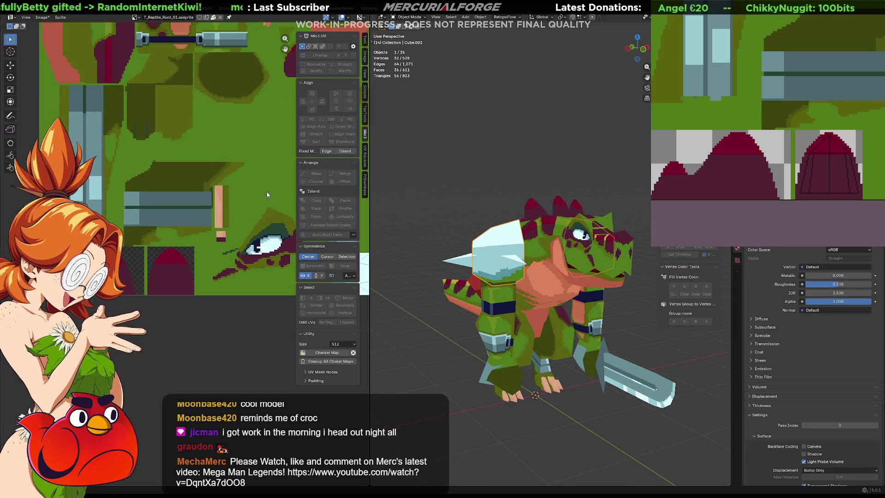
mouse_move(494, 209)
middle_down()
mouse_move(454, 203)
mouse_move(510, 205)
mouse_move(481, 197)
mouse_move(506, 213)
mouse_move(484, 207)
middle_up()
scroll(513, 213, up, 2)
scroll(202, 165, up, 2)
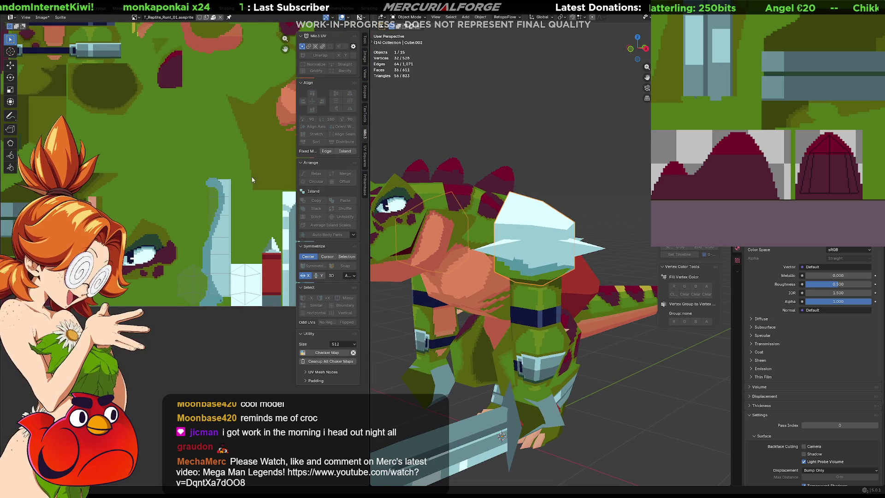
mouse_move(509, 235)
middle_down()
mouse_move(409, 295)
mouse_move(377, 267)
mouse_move(461, 232)
mouse_move(576, 240)
middle_up()
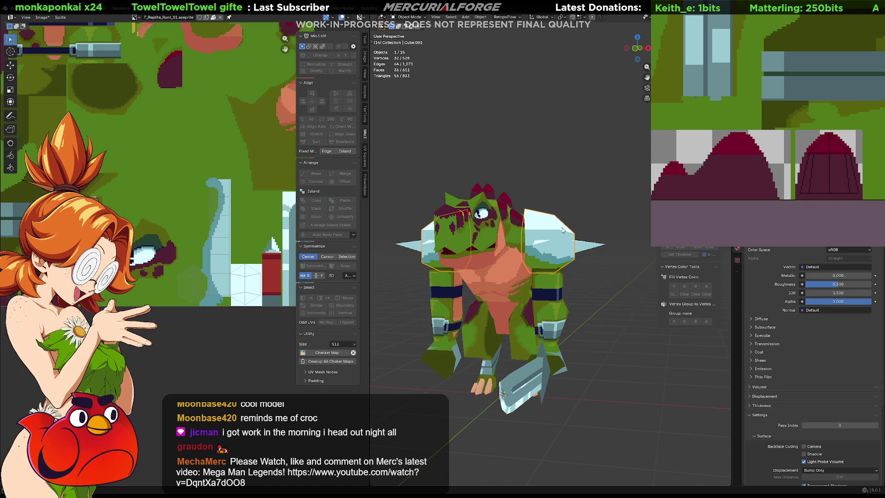
key(h)
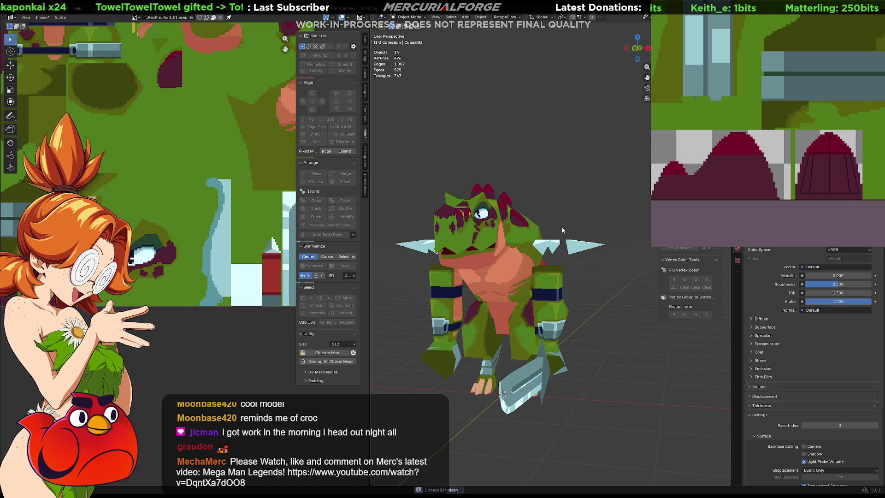
key(shift+a)
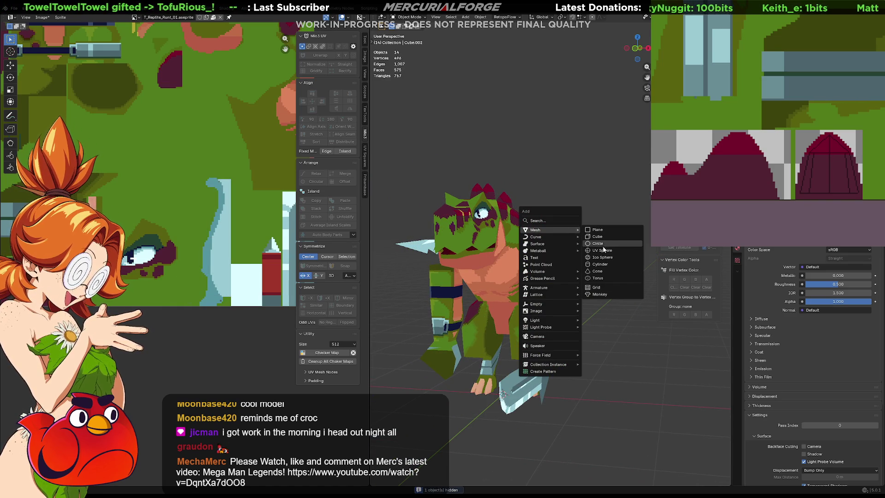
Add an ico sphere, shrink it and set it onto the right shoulder.
click(602, 257)
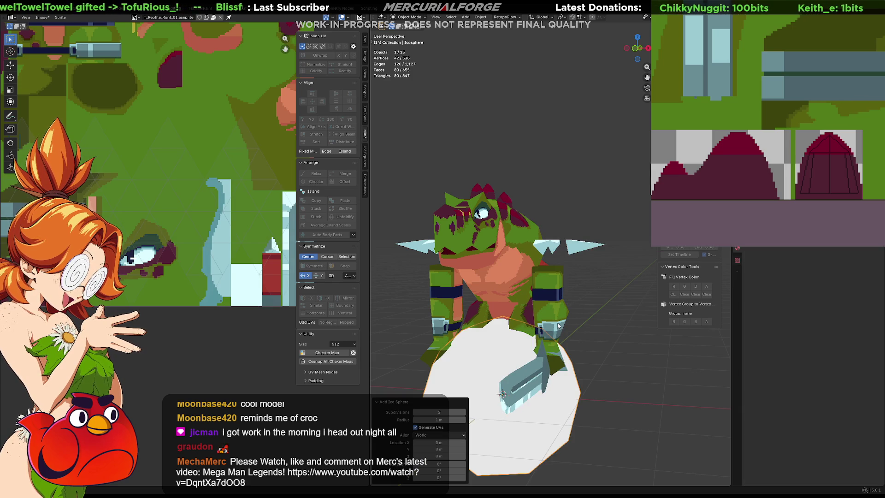
key(g)
click(598, 186)
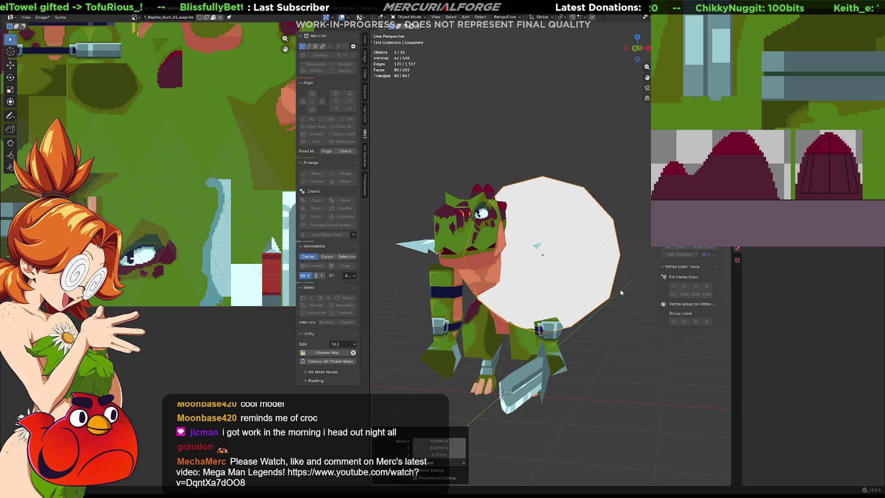
key(s)
click(580, 267)
mouse_move(581, 267)
middle_down()
mouse_move(516, 262)
mouse_move(610, 256)
mouse_move(568, 253)
middle_up()
key(g)
click(483, 252)
Refine the sphere's size from the front and review it from a three-quarter view.
key(g)
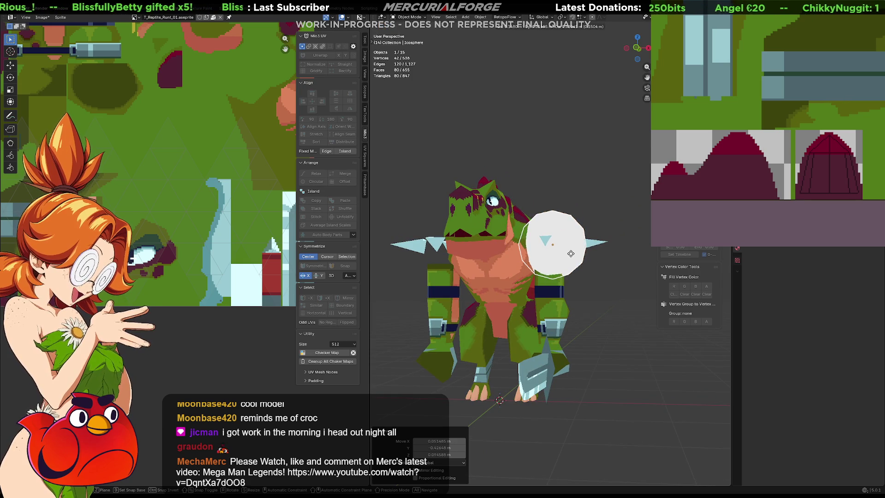
key(s)
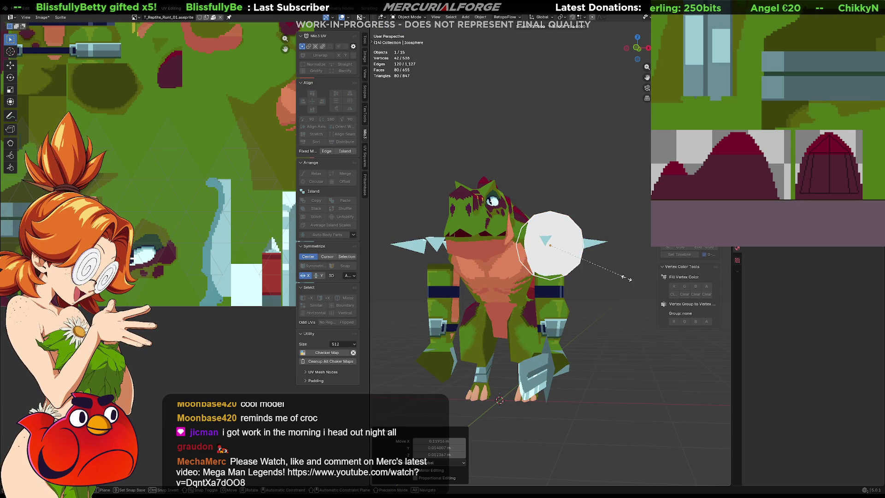
click(611, 272)
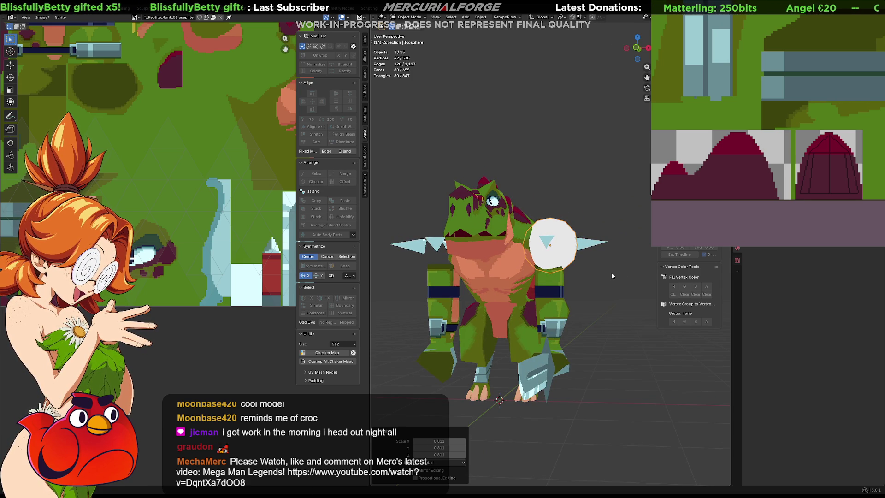
click(613, 287)
mouse_move(613, 287)
middle_down()
mouse_move(571, 296)
mouse_move(478, 290)
mouse_move(616, 293)
middle_up()
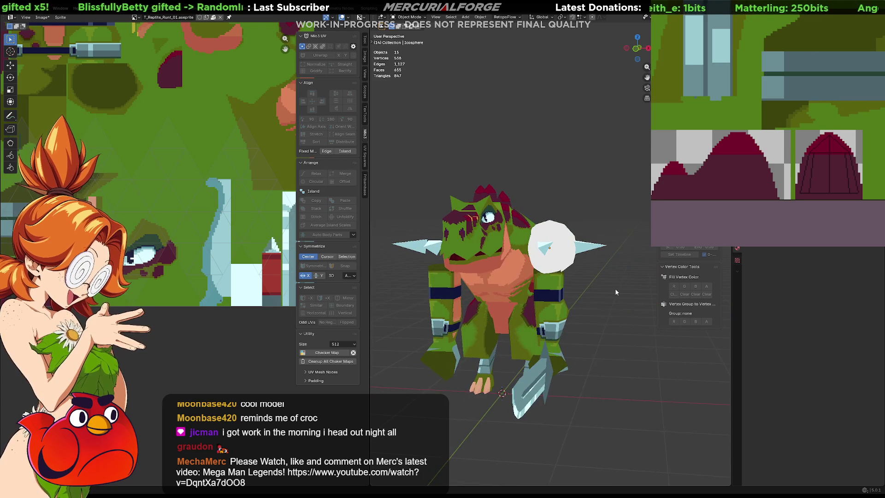
Mirror the white sphere pad onto the left shoulder via the searched command and context menu.
right_click(616, 292)
key(Escape)
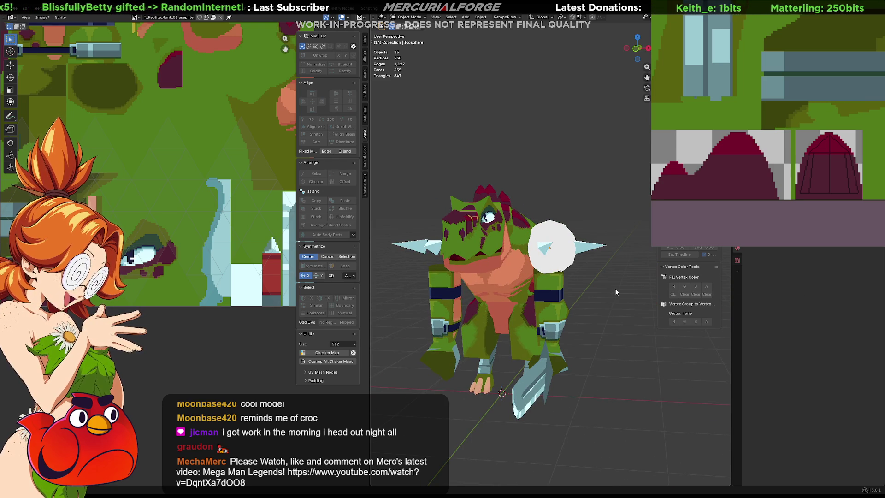
key(F3)
key(Escape)
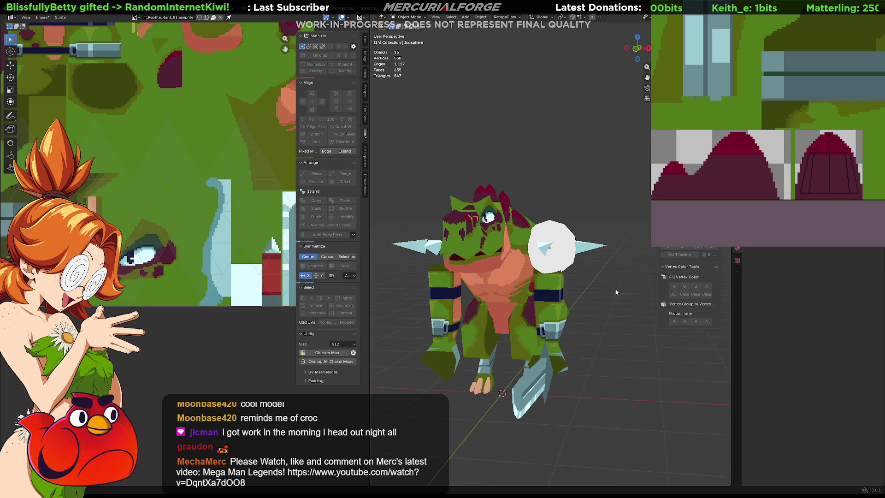
click(562, 251)
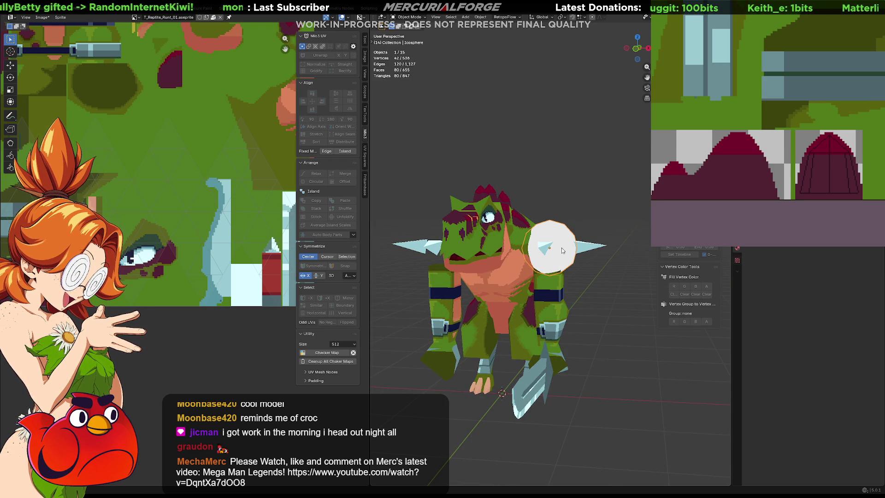
key(F3)
key(Return)
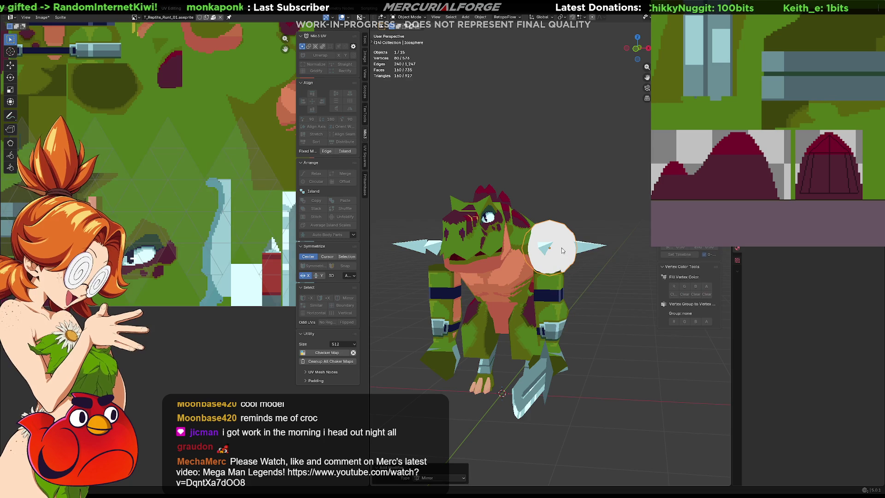
right_click(562, 249)
click(562, 248)
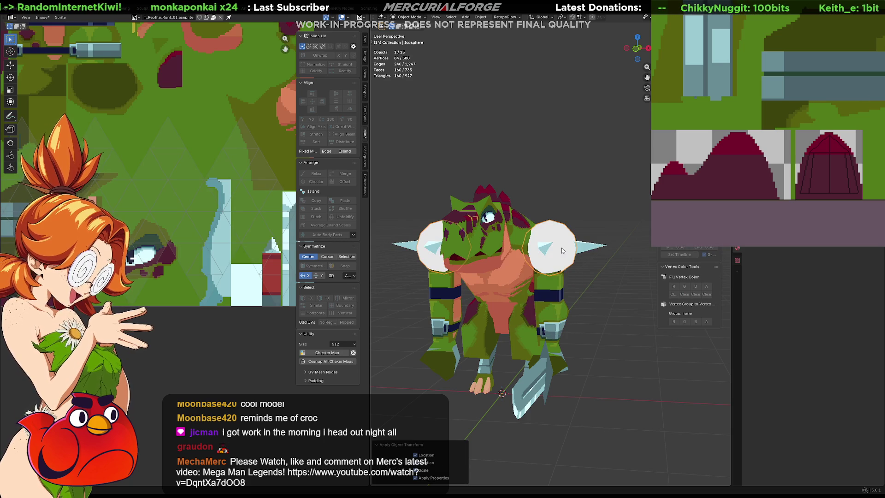
scroll(593, 287, down, 2)
middle_drag(567, 280, 565, 252)
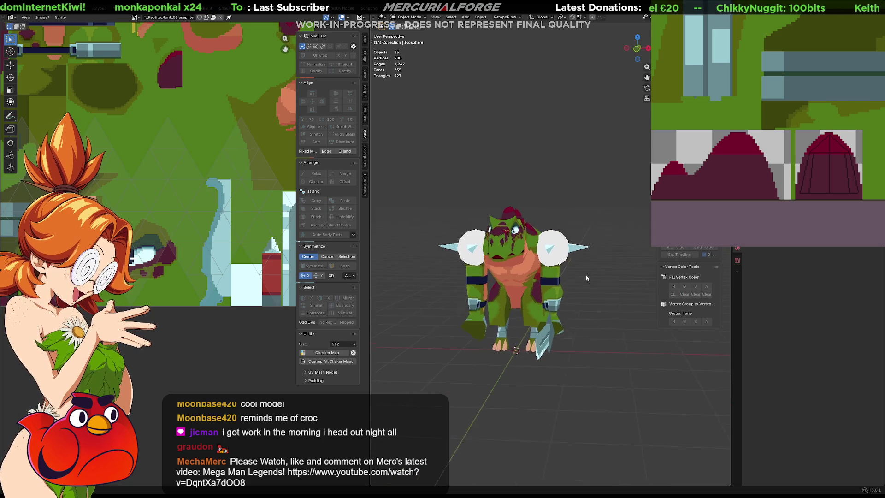
click(566, 252)
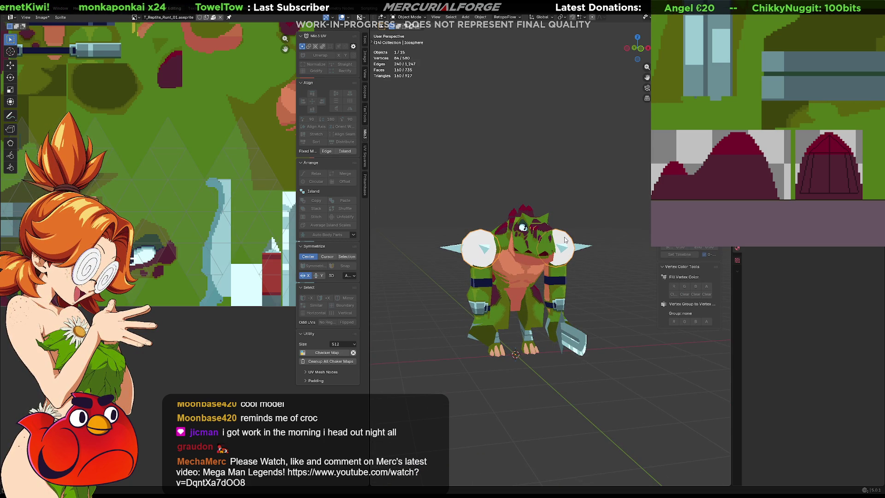
scroll(234, 182, down, 2)
scroll(234, 182, down, 1)
scroll(223, 282, down, 1)
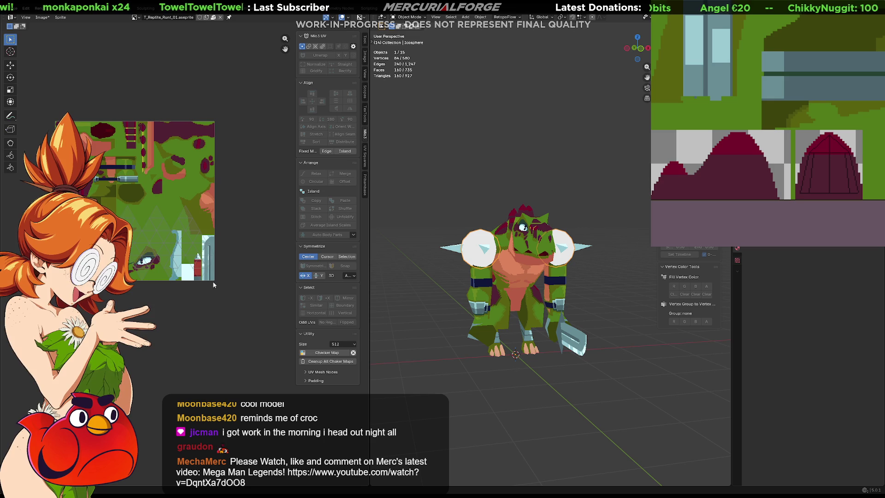
Scale the shoulder pads' UVs down and place them on a small patch of the reptile texture.
key(Tab)
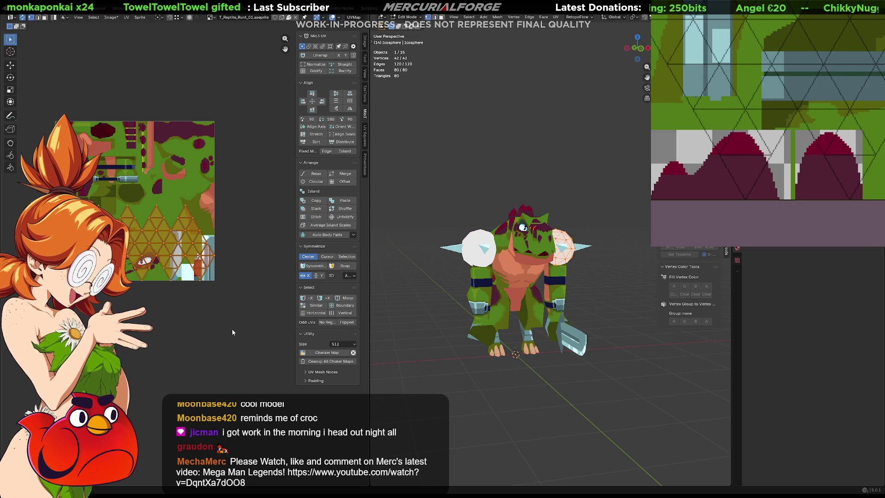
key(s)
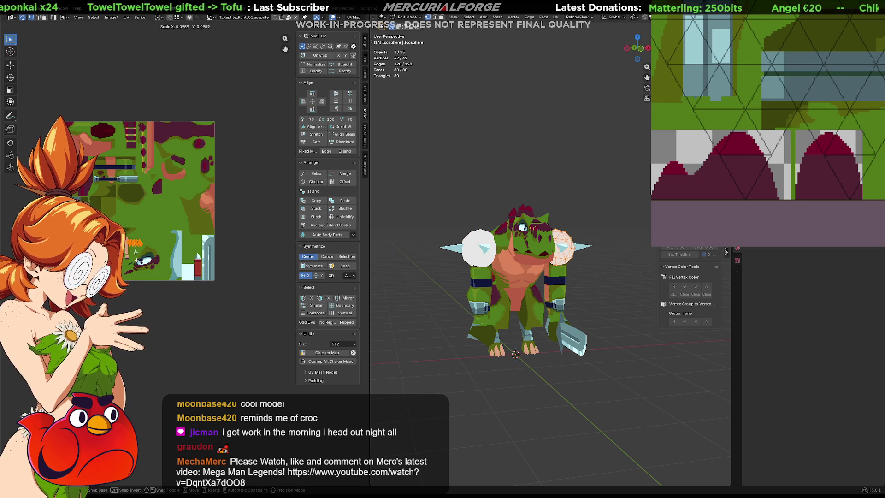
click(138, 260)
key(g)
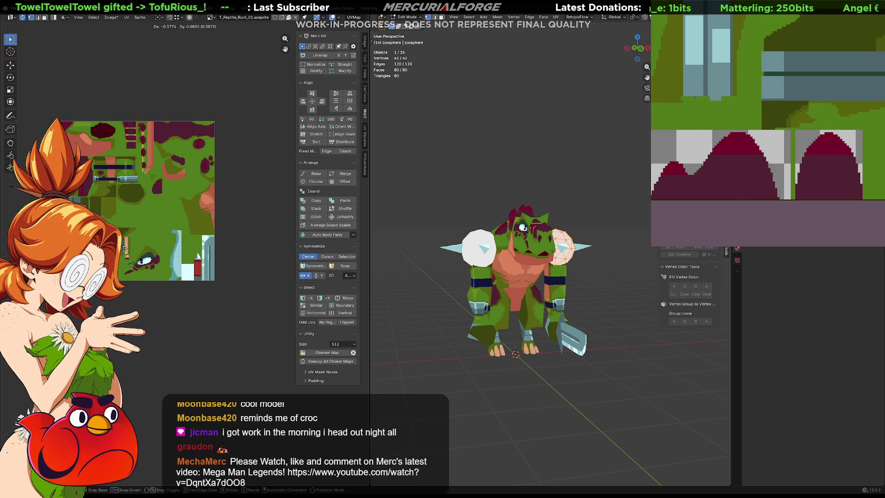
key(Return)
key(Tab)
Select the shoulder pads together with the Arms object for joining.
click(569, 243)
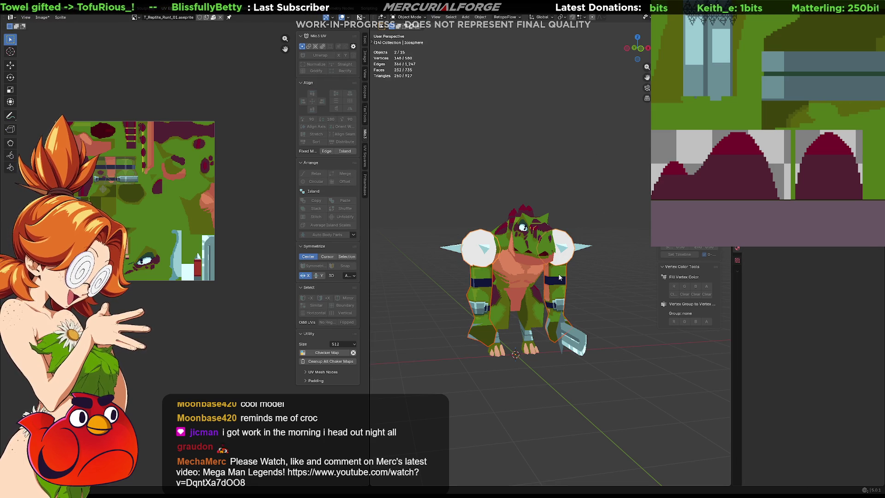
click(559, 278)
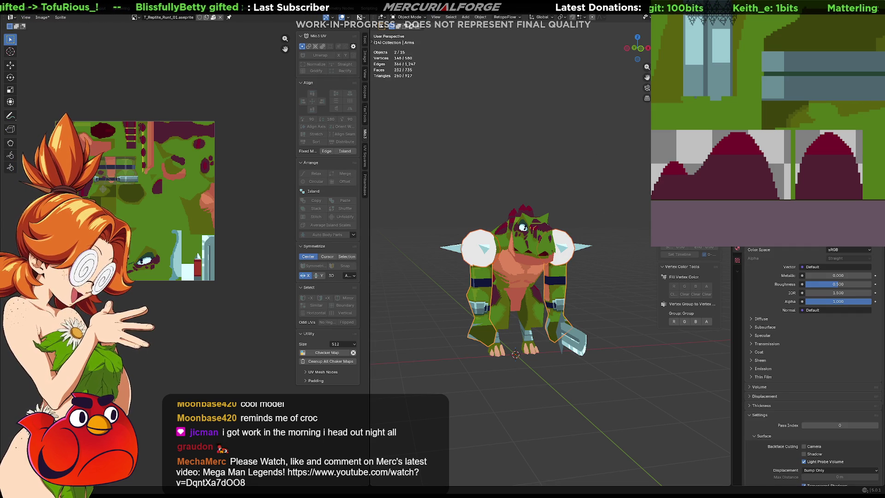
click(601, 288)
scroll(600, 288, up, 2)
mouse_move(600, 288)
middle_down()
mouse_move(437, 276)
mouse_move(564, 267)
mouse_move(618, 281)
mouse_move(589, 280)
mouse_move(629, 277)
mouse_move(402, 281)
mouse_move(699, 279)
mouse_move(387, 272)
mouse_move(607, 270)
middle_up()
scroll(564, 267, down, 5)
scroll(593, 271, up, 2)
scroll(592, 273, up, 2)
scroll(559, 277, up, 3)
key(Tab)
key(KP_Decimal)
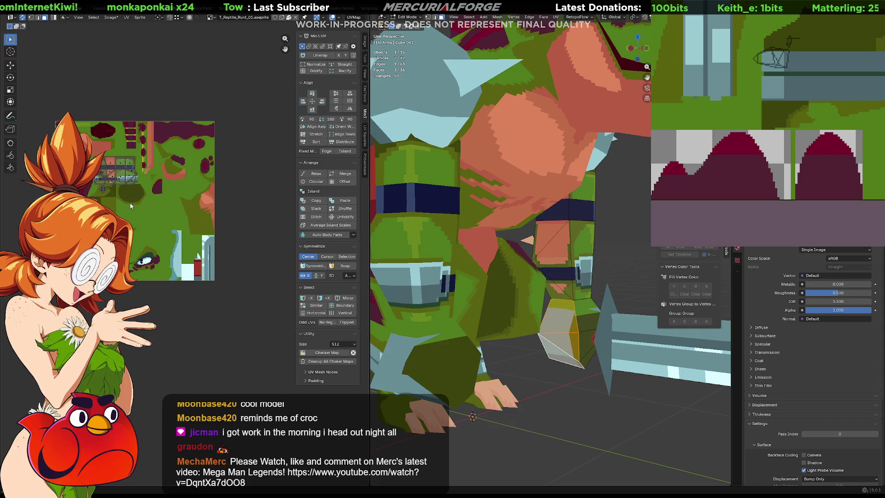
shift+click(153, 197)
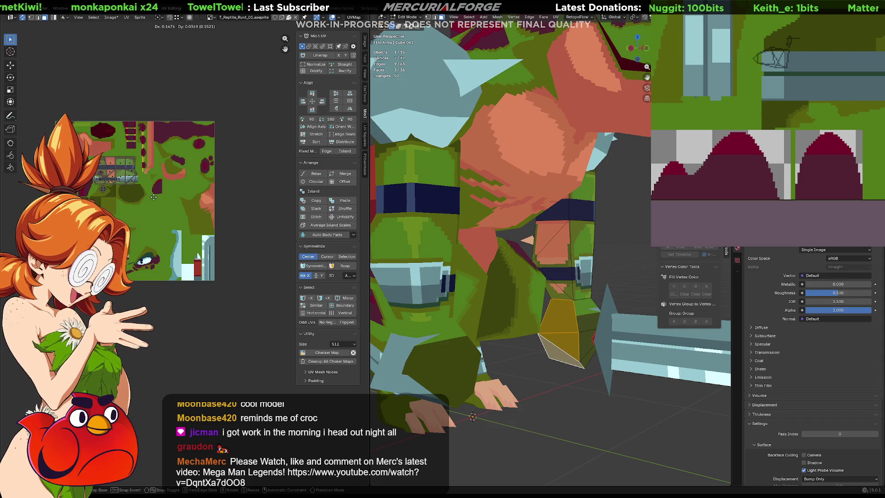
click(629, 251)
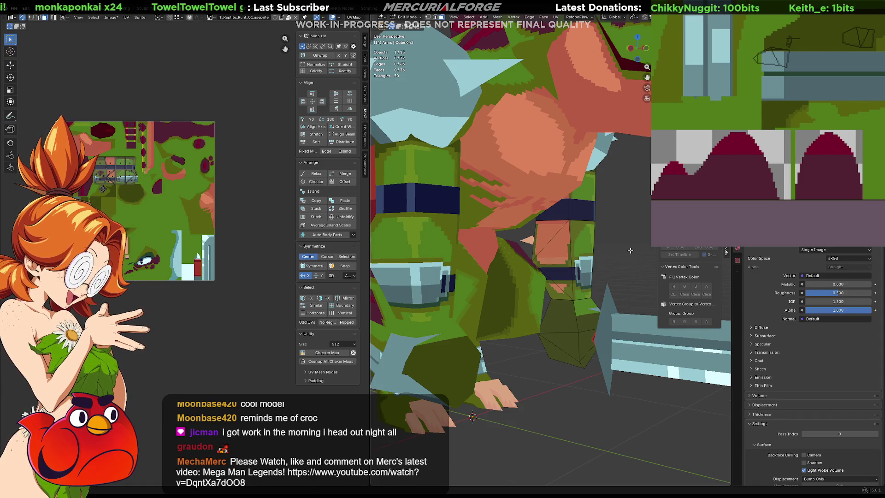
scroll(626, 251, down, 5)
middle_drag(623, 253, 480, 253)
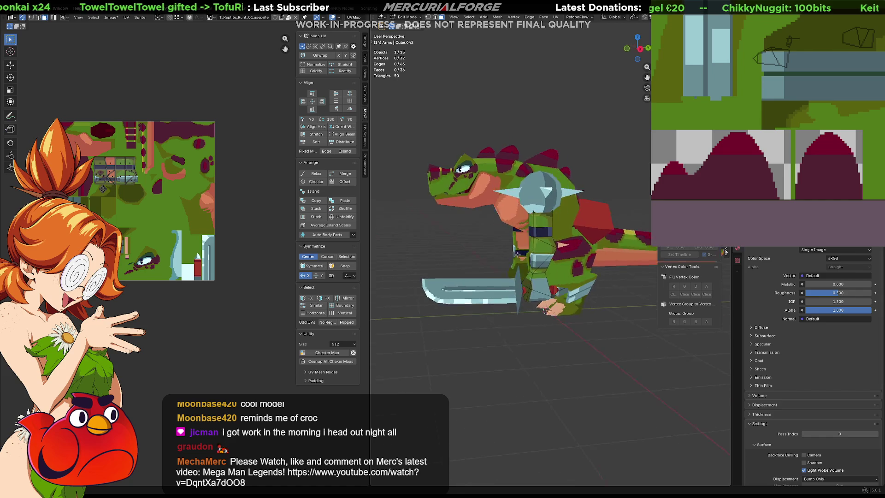
key(Tab)
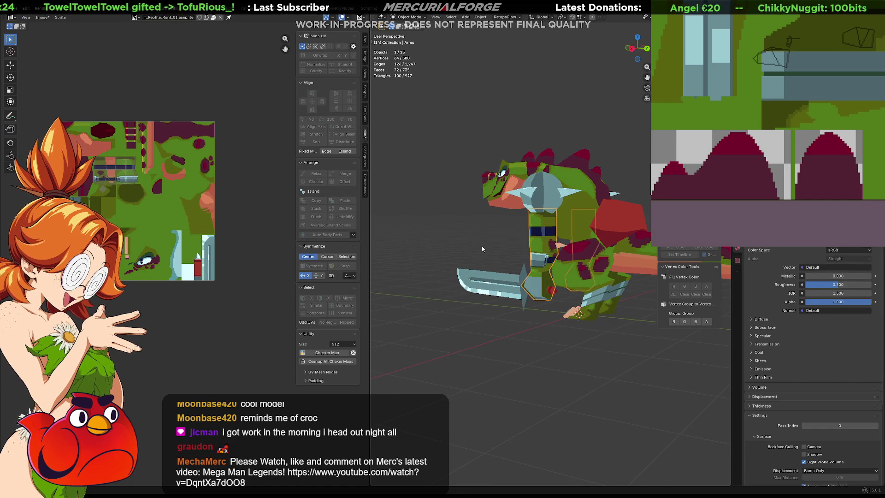
mouse_move(481, 245)
middle_down()
mouse_move(391, 246)
mouse_move(429, 234)
middle_up()
scroll(454, 244, down, 3)
scroll(581, 257, up, 5)
middle_drag(608, 262, 477, 262)
scroll(476, 262, up, 4)
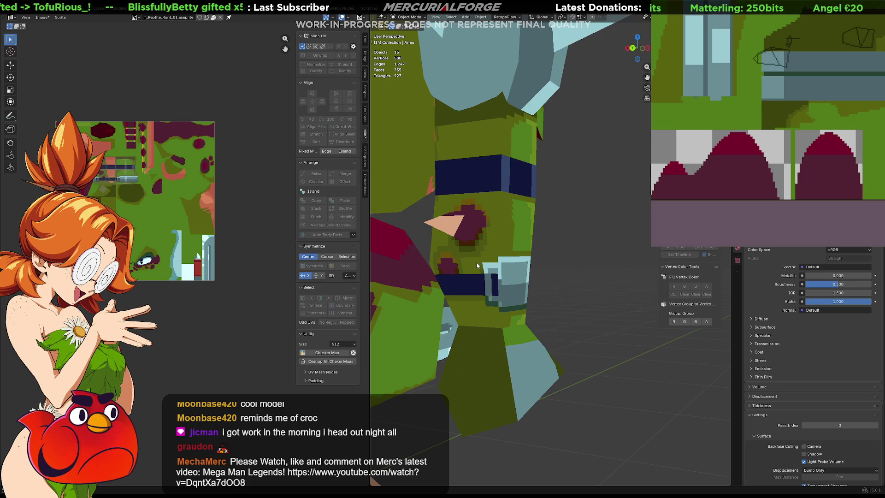
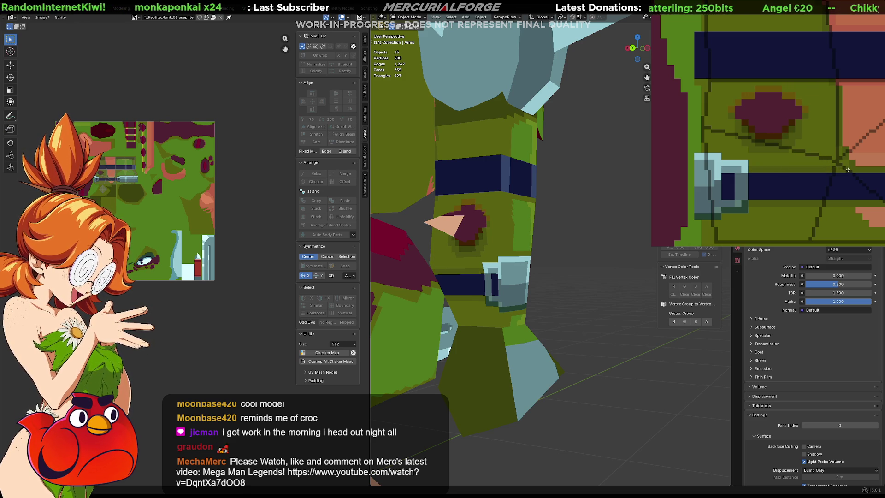
scroll(848, 169, up, 2)
scroll(850, 153, down, 2)
scroll(853, 139, down, 2)
scroll(853, 138, down, 2)
scroll(854, 139, down, 3)
scroll(854, 139, up, 3)
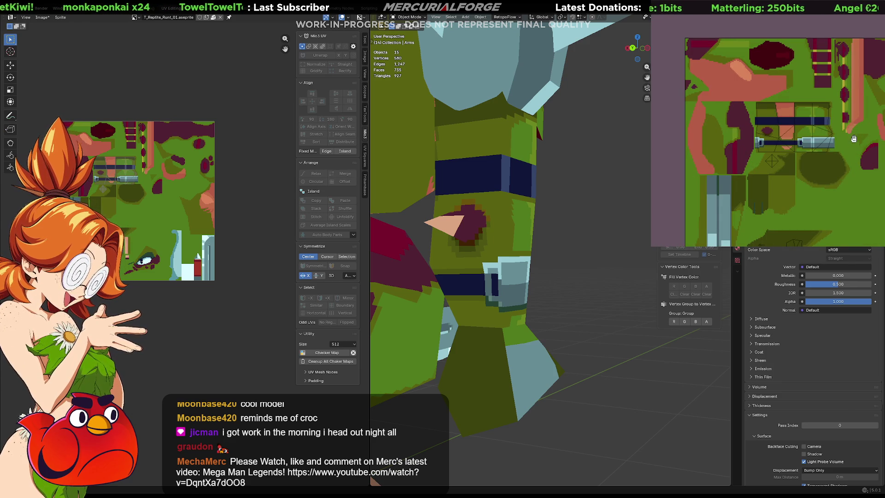
Orbit around the lizard and pan the texture preview to review the current texturing.
middle_drag(855, 138, 830, 139)
scroll(560, 258, down, 5)
scroll(560, 258, down, 2)
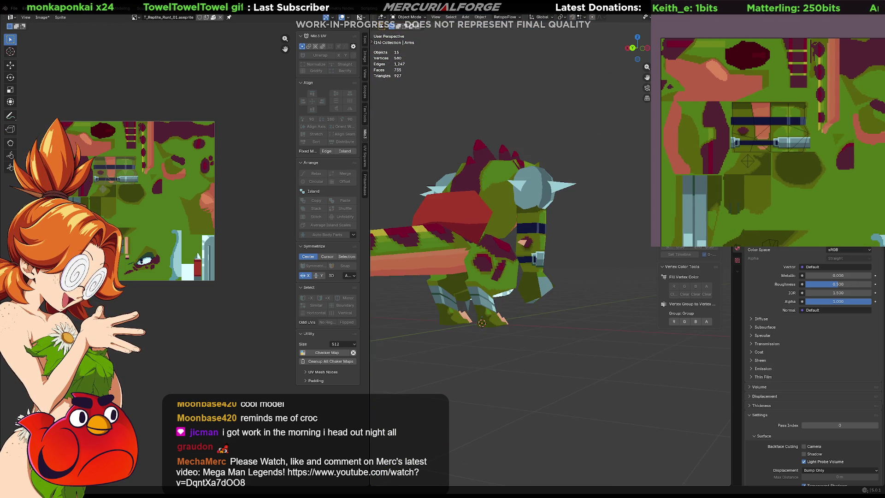
scroll(560, 258, down, 2)
mouse_move(560, 258)
middle_down()
mouse_move(522, 256)
mouse_move(697, 254)
middle_up()
key(F3)
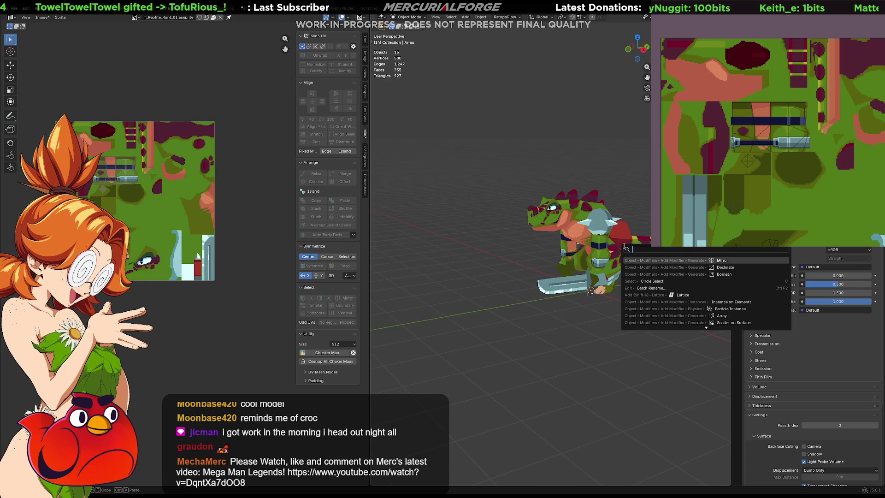
key(Escape)
mouse_move(553, 233)
middle_down()
mouse_move(497, 266)
mouse_move(566, 252)
mouse_move(584, 301)
mouse_move(542, 289)
mouse_move(534, 263)
middle_up()
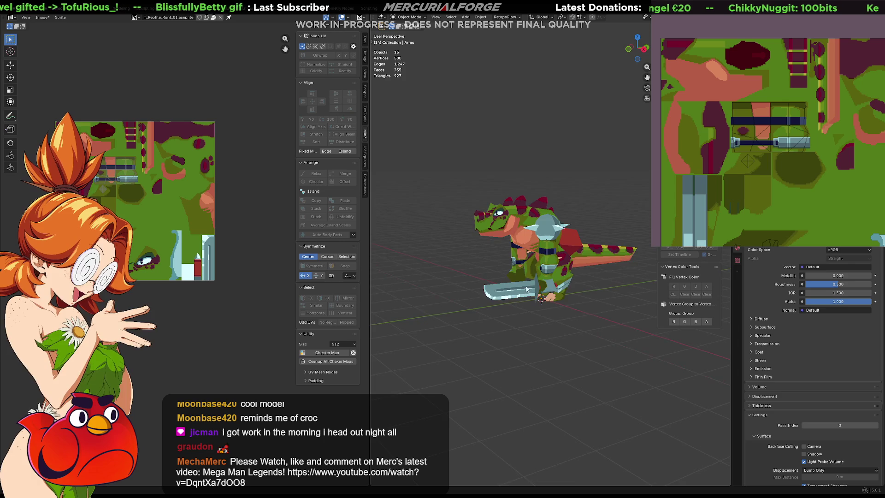
scroll(535, 263, up, 2)
scroll(534, 263, up, 4)
scroll(475, 307, up, 2)
scroll(484, 297, up, 2)
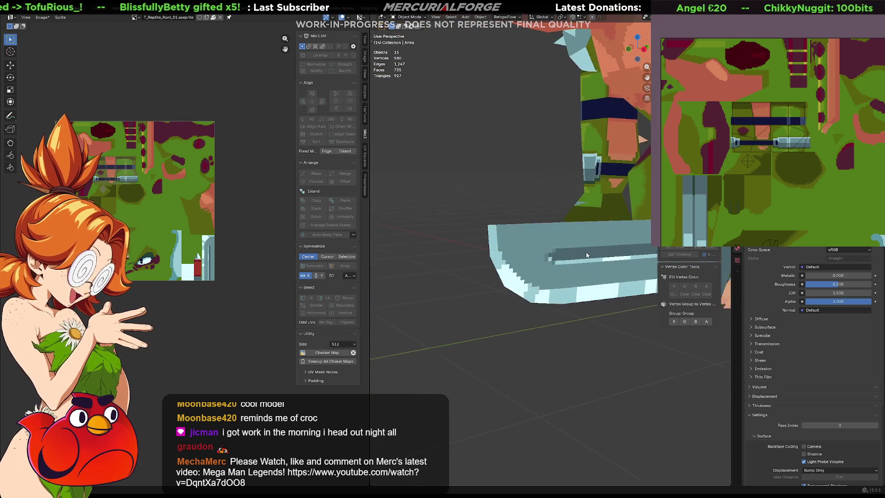
scroll(554, 278, up, 3)
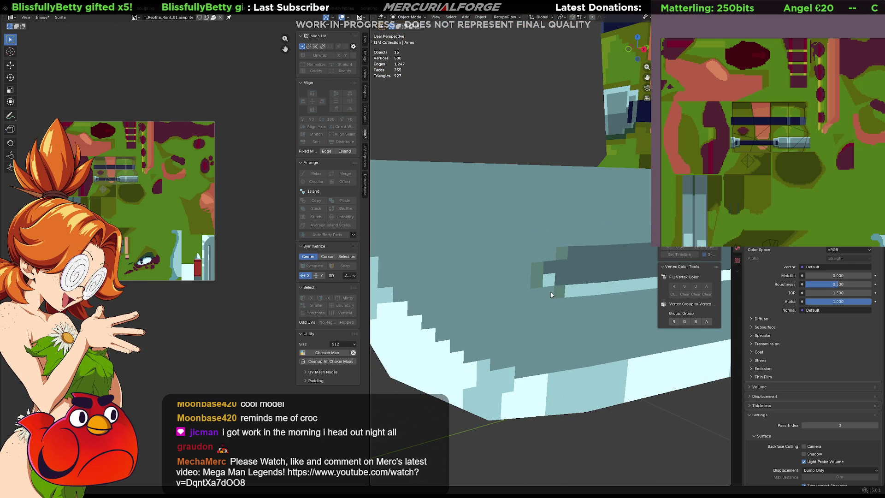
middle_drag(827, 182, 806, 69)
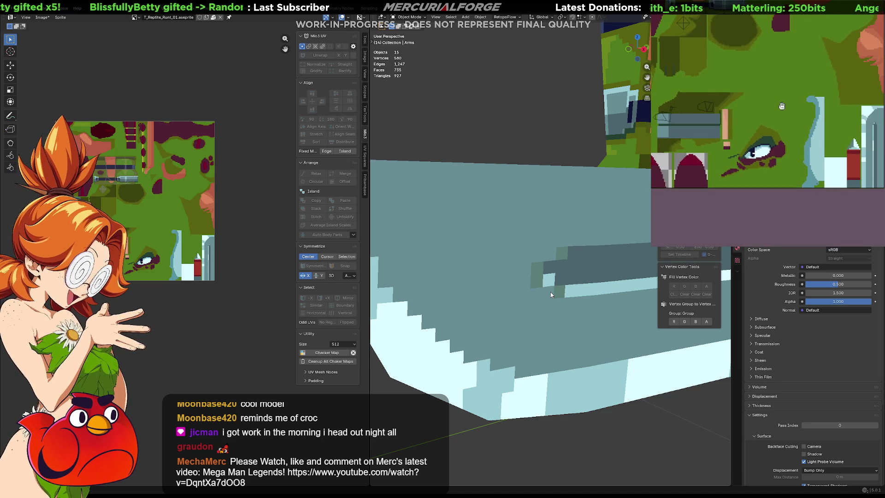
scroll(834, 145, up, 3)
scroll(835, 145, up, 2)
scroll(817, 117, up, 1)
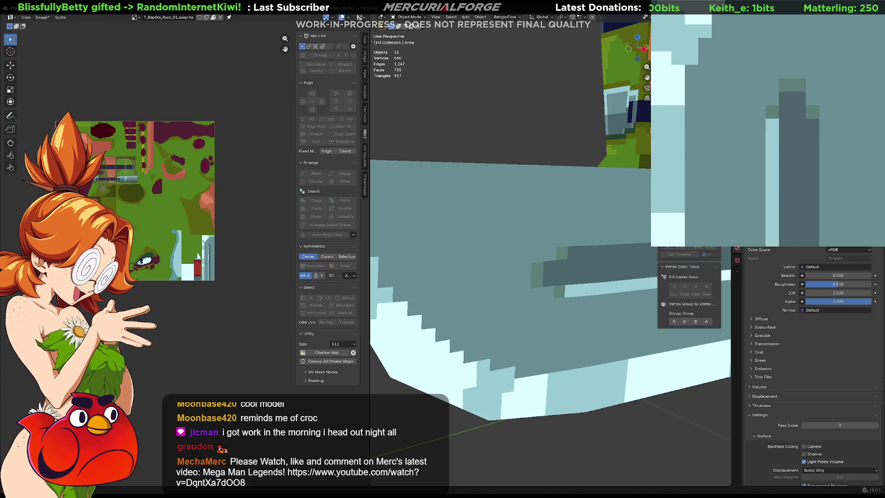
scroll(554, 297, down, 5)
scroll(553, 298, down, 3)
mouse_move(563, 301)
middle_down()
mouse_move(547, 302)
mouse_move(570, 293)
mouse_move(555, 316)
middle_up()
scroll(563, 293, up, 3)
scroll(587, 312, up, 2)
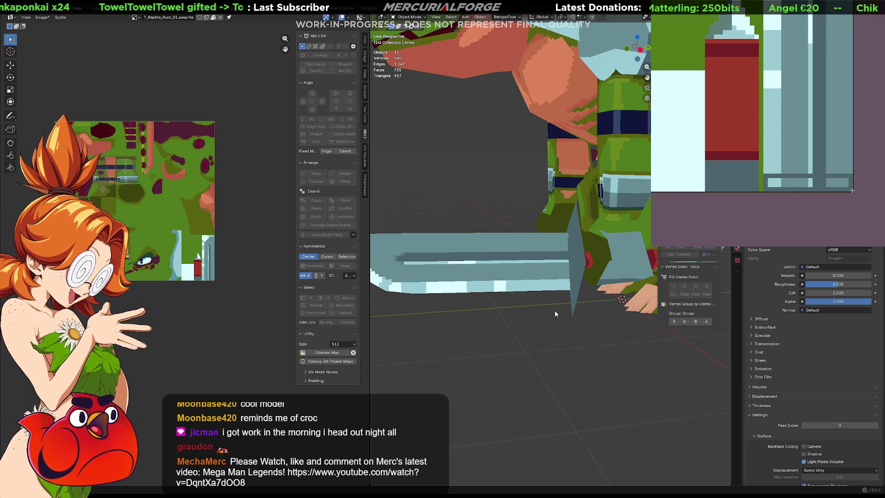
scroll(535, 303, down, 5)
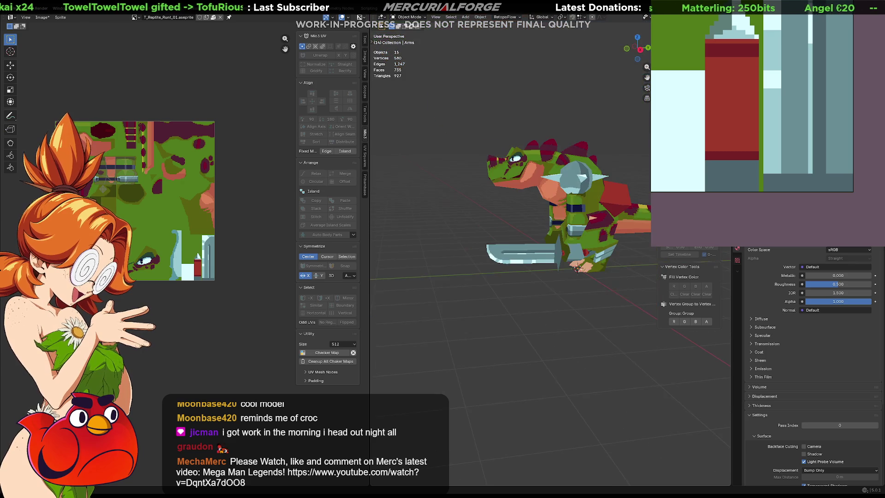
mouse_move(535, 303)
middle_down()
mouse_move(567, 296)
mouse_move(494, 299)
mouse_move(582, 302)
mouse_move(494, 304)
mouse_move(521, 294)
middle_up()
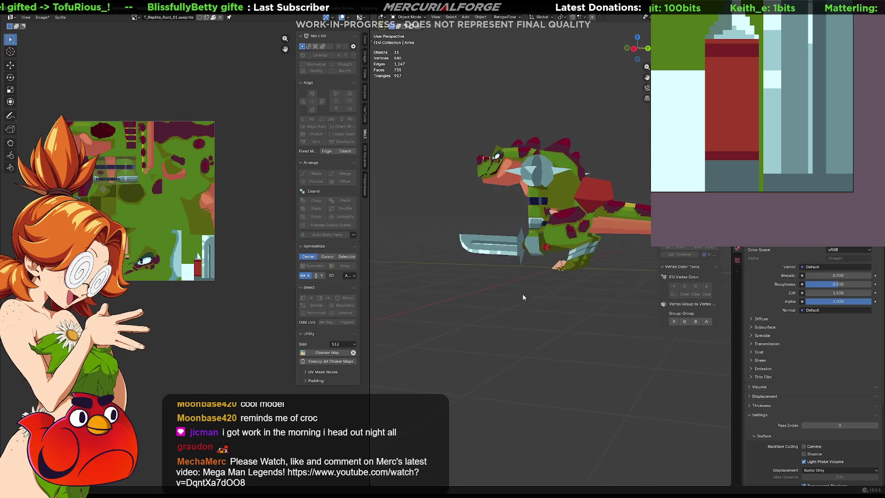
scroll(521, 294, up, 3)
scroll(524, 287, up, 3)
scroll(515, 282, up, 2)
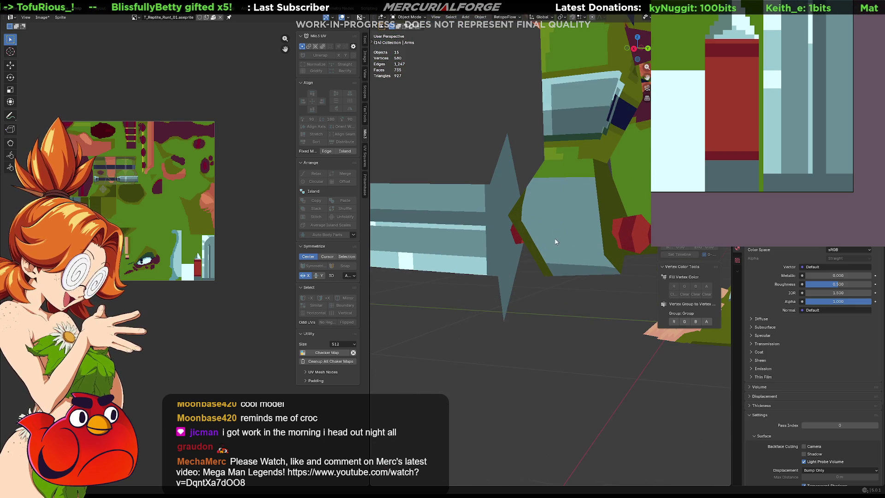
Select the sword, enter Edit Mode and pick two thin blade faces, framing their UVs.
click(504, 202)
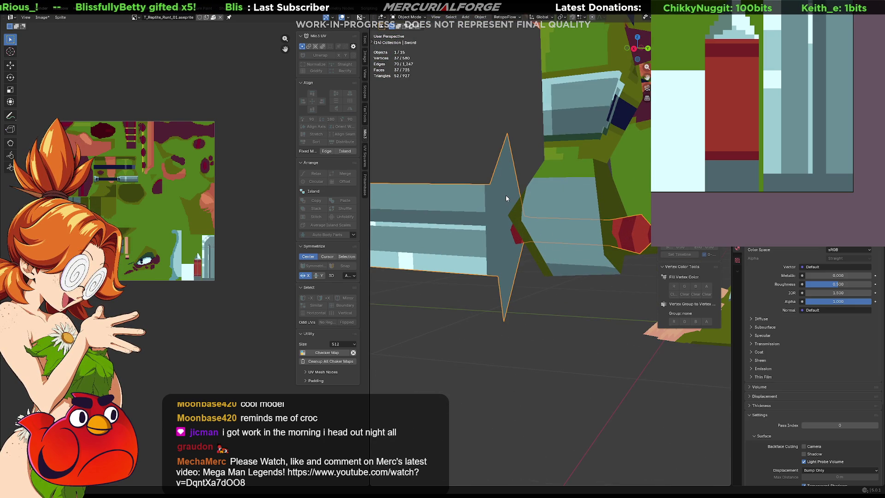
scroll(184, 252, up, 4)
scroll(223, 290, up, 4)
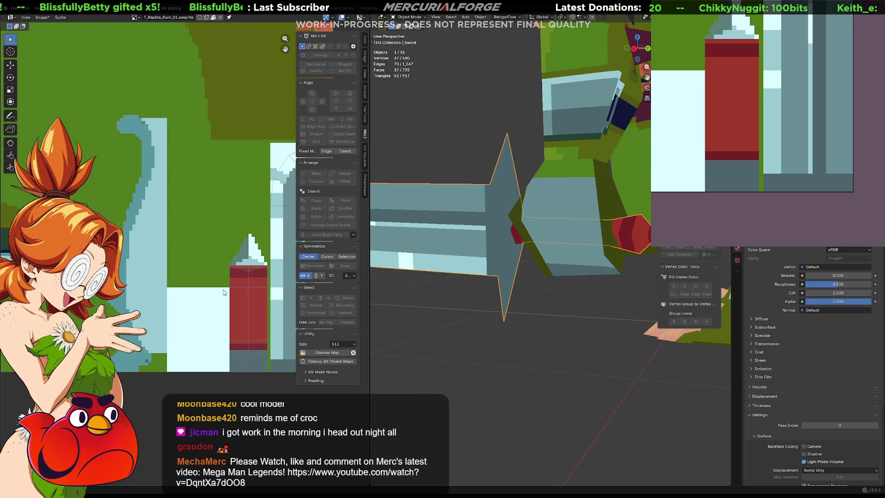
scroll(245, 344, up, 3)
scroll(207, 229, up, 2)
scroll(160, 289, up, 2)
scroll(159, 289, up, 2)
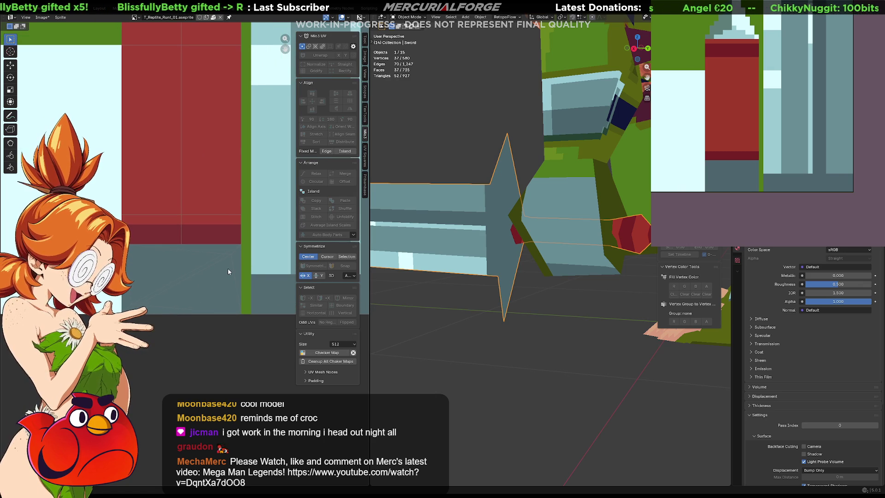
key(Tab)
click(239, 270)
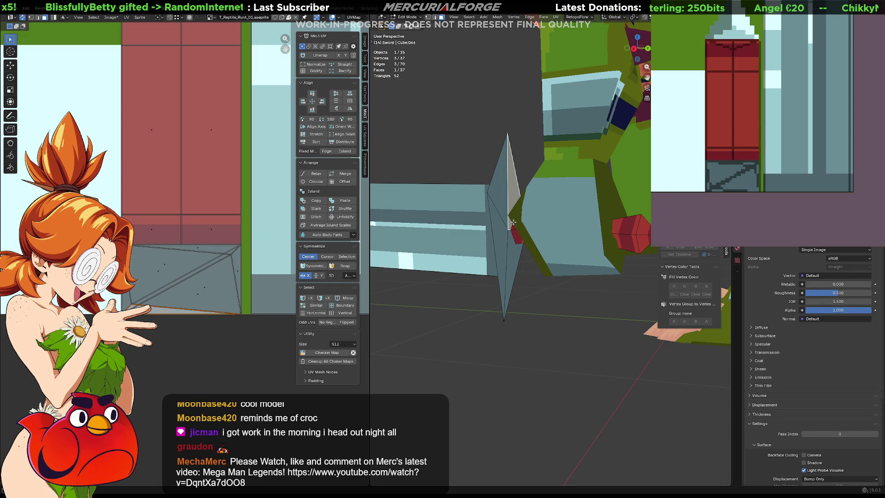
shift+click(516, 254)
middle_drag(215, 265, 128, 173)
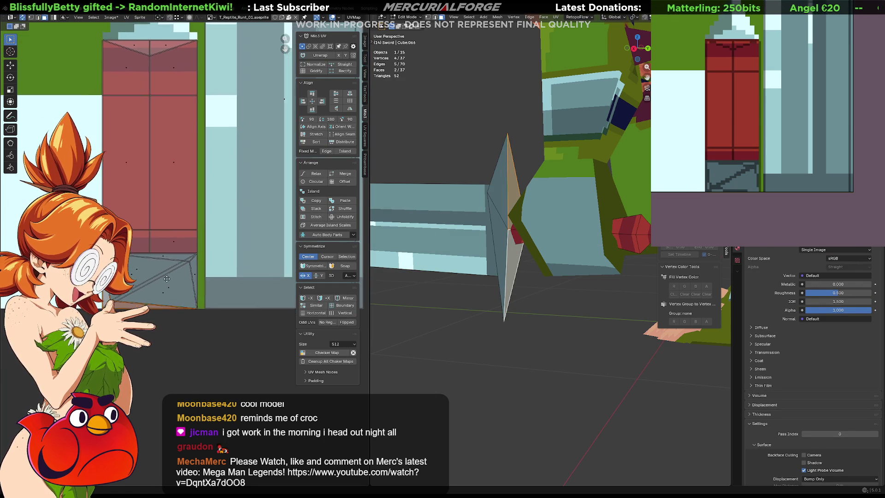
scroll(240, 109, down, 2)
scroll(242, 125, down, 1)
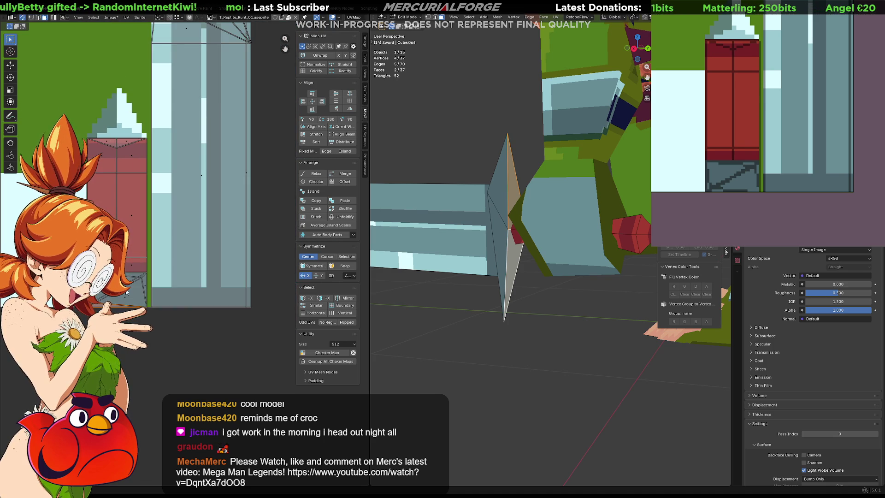
scroll(258, 182, down, 2)
middle_drag(228, 276, 198, 292)
Move the selected blade UV faces onto different texture colours.
key(g)
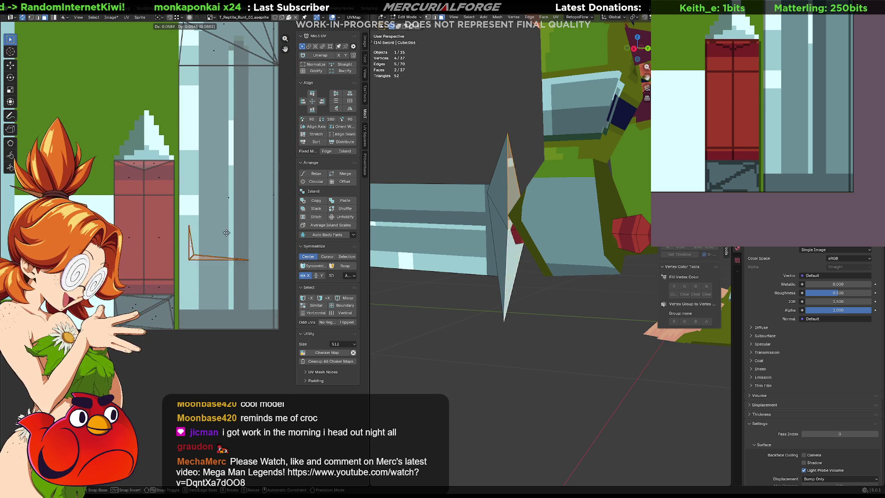
click(179, 215)
scroll(144, 215, down, 2)
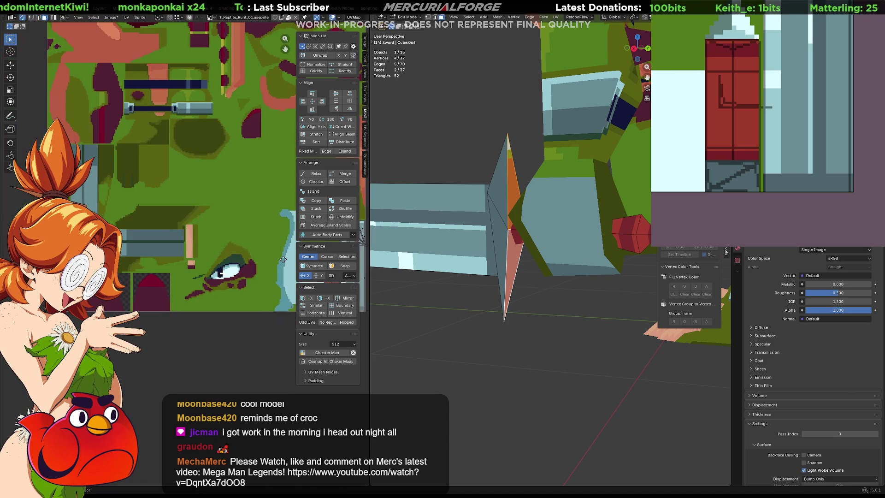
scroll(228, 259, down, 2)
key(g)
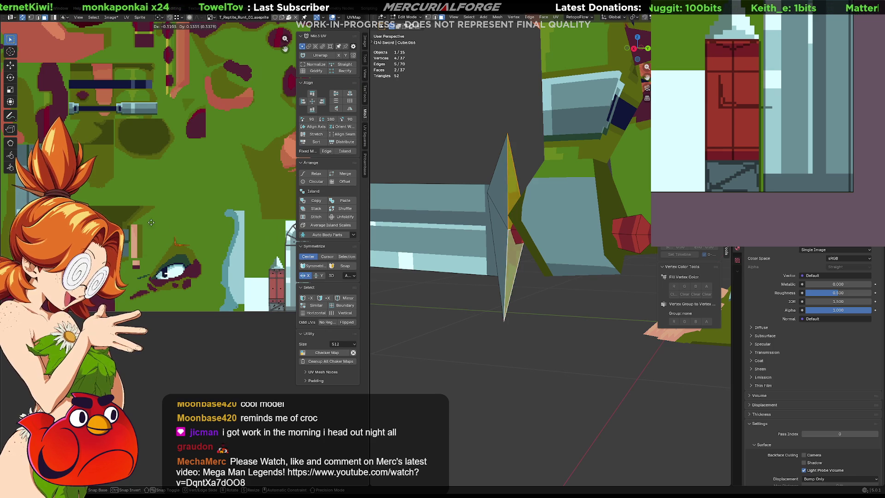
key(Return)
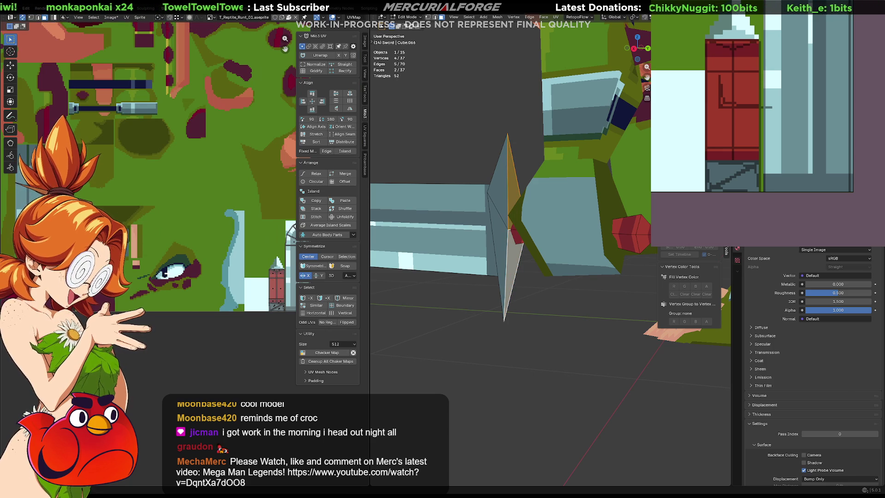
scroll(139, 208, up, 2)
scroll(139, 207, up, 2)
scroll(138, 208, up, 2)
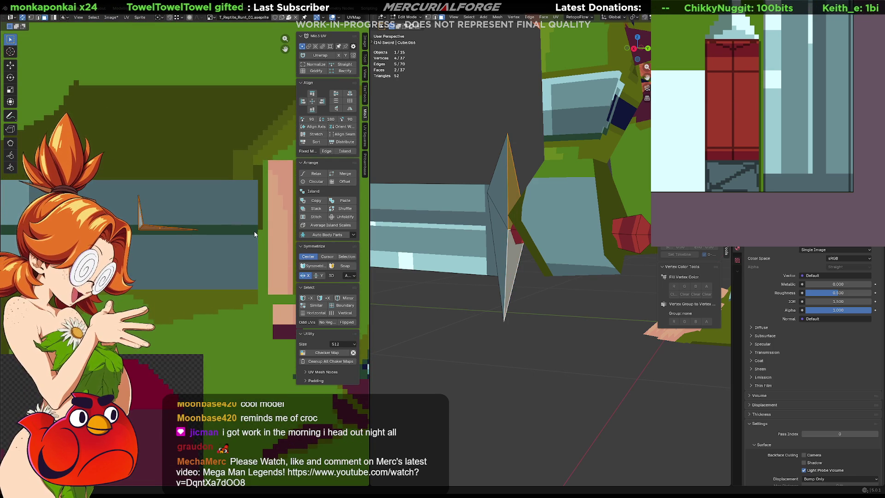
Grab individual blade UV vertices but leave the island in place.
key(a)
click(139, 196)
key(g)
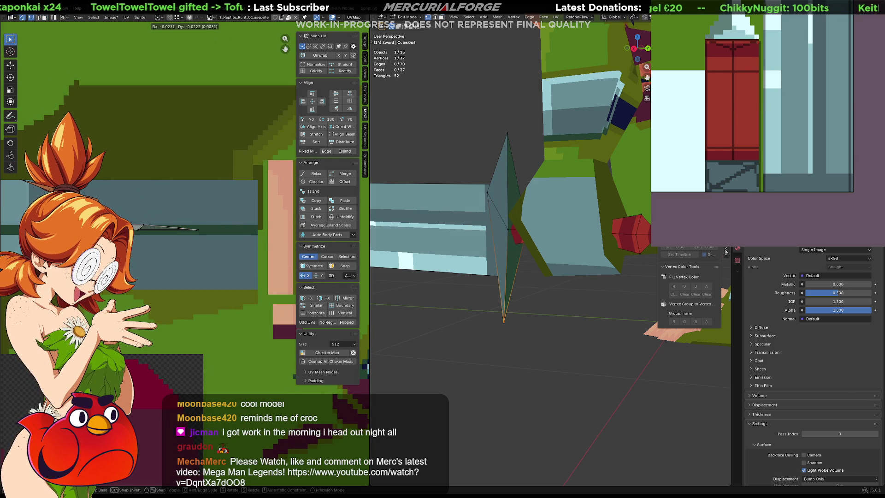
key(Return)
click(156, 231)
key(g)
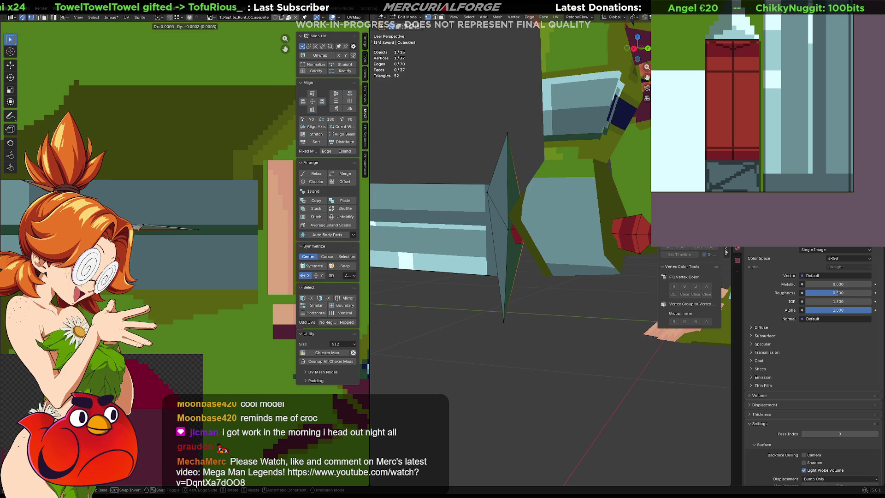
key(Return)
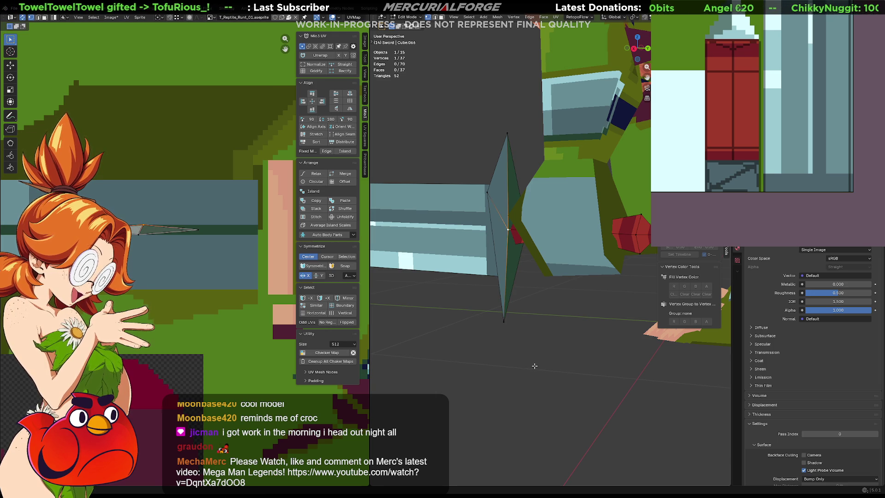
scroll(562, 365, down, 4)
Return to Object Mode, deselect the sword and view the whole reptile.
mouse_move(526, 357)
middle_down()
mouse_move(396, 341)
mouse_move(547, 343)
mouse_move(428, 332)
middle_up()
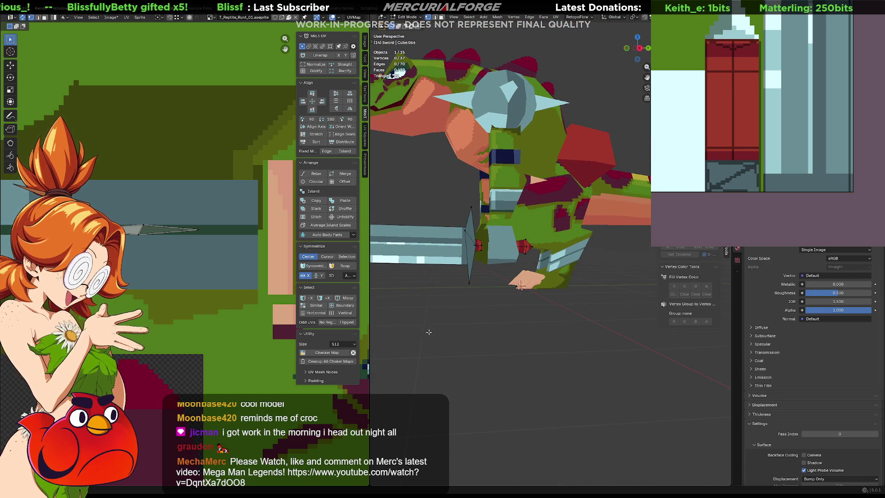
mouse_move(428, 332)
middle_down()
mouse_move(396, 338)
mouse_move(542, 352)
middle_up()
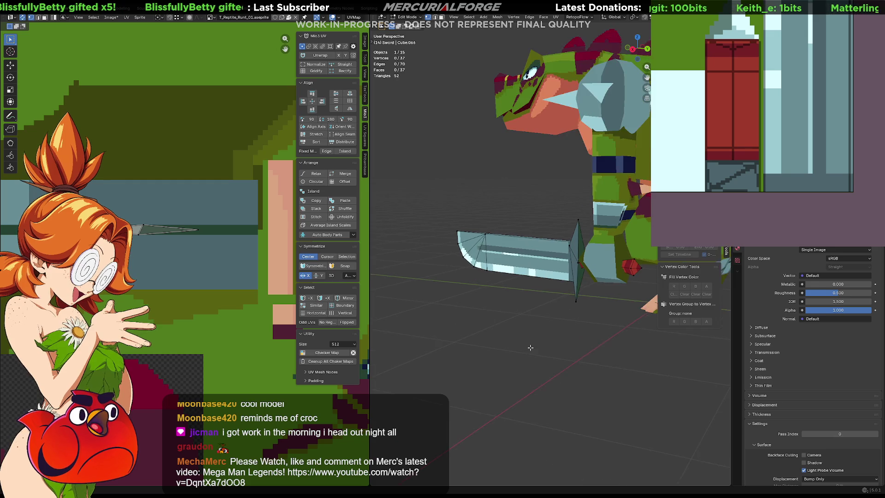
key(Tab)
click(541, 348)
middle_drag(464, 311, 508, 319)
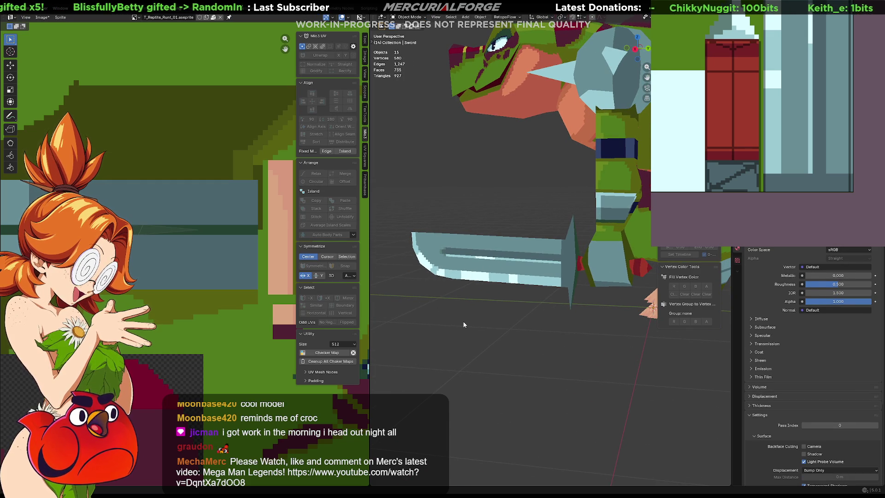
scroll(830, 119, up, 3)
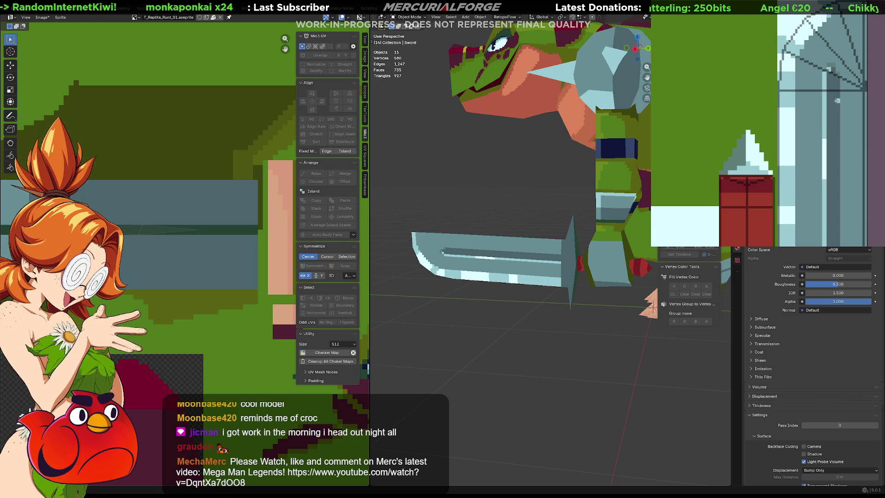
scroll(454, 367, down, 4)
View the reptile side-on and pan the Aseprite canvas to the sword's dome and pillar area.
middle_drag(465, 362, 461, 355)
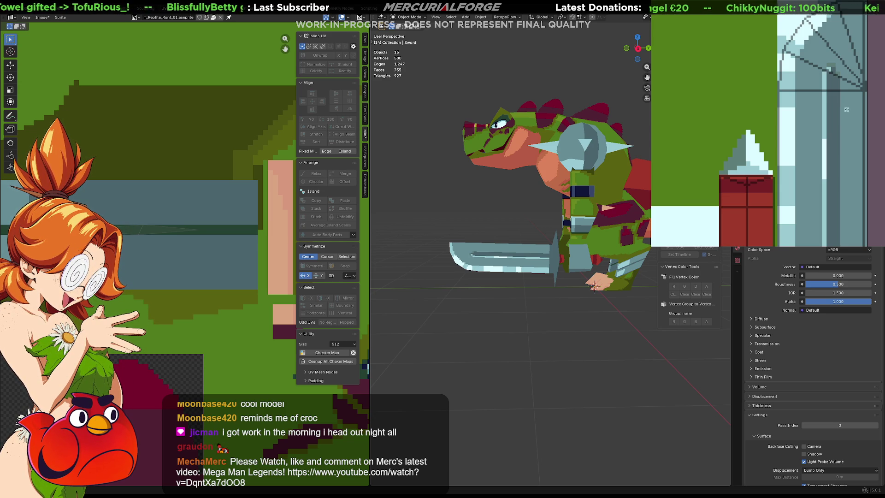
scroll(554, 207, down, 3)
scroll(552, 252, up, 4)
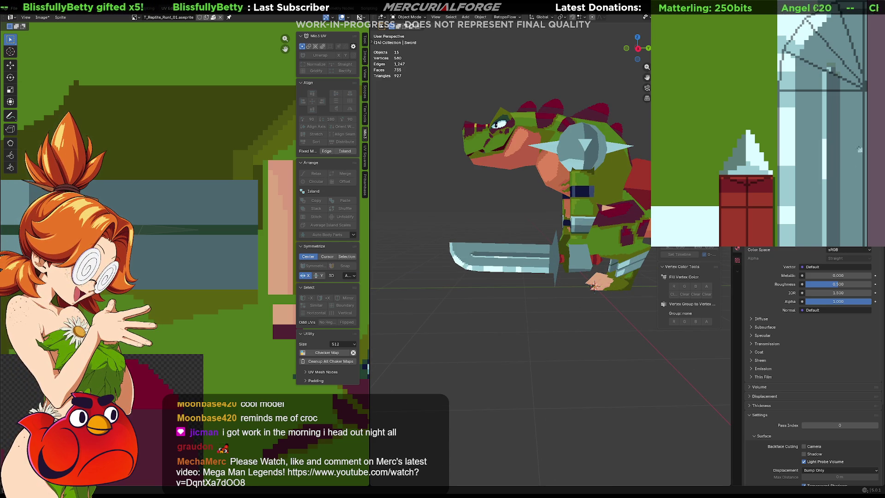
scroll(857, 150, down, 1)
mouse_move(858, 157)
middle_down()
mouse_move(843, 119)
mouse_move(827, 191)
middle_up()
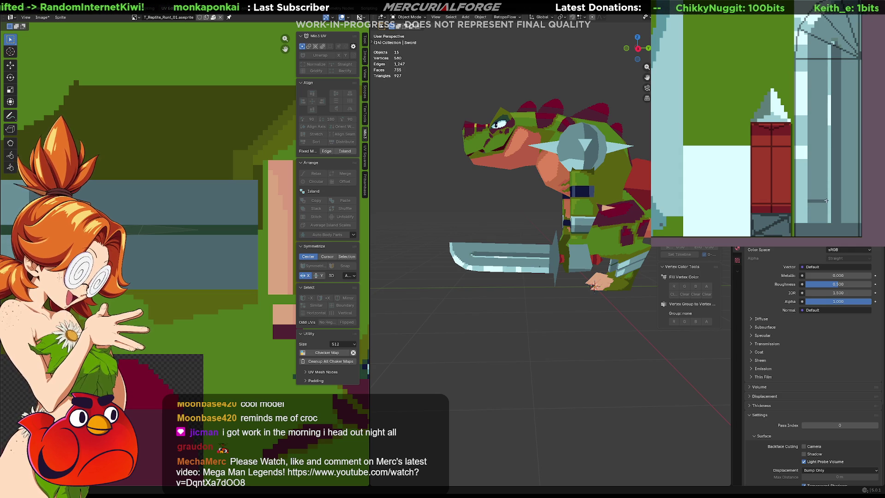
Draw a dark rectangle on the texture and try darker fills under the dome, undoing them.
drag(828, 200, 810, 127)
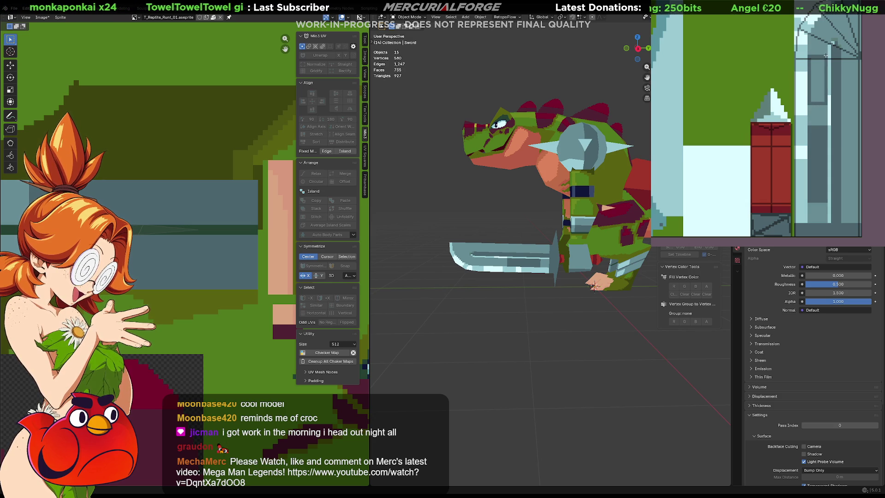
middle_drag(829, 47, 849, 176)
scroll(847, 142, up, 1)
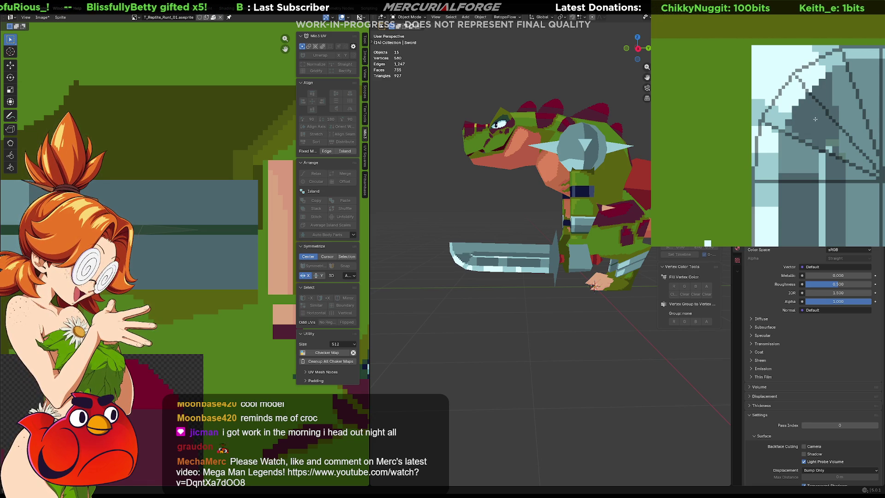
click(851, 122)
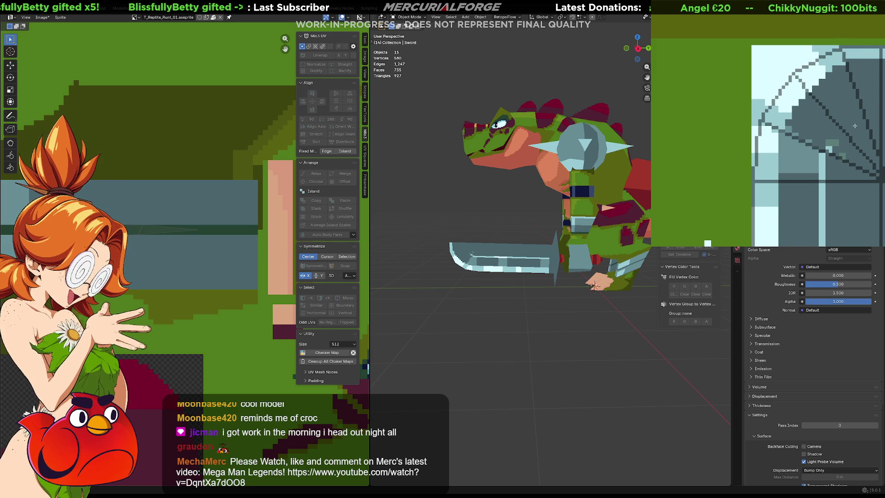
scroll(855, 126, down, 2)
key(ctrl+z)
key(ctrl+z)
key(ctrl+z)
key(ctrl+z)
key(ctrl+z)
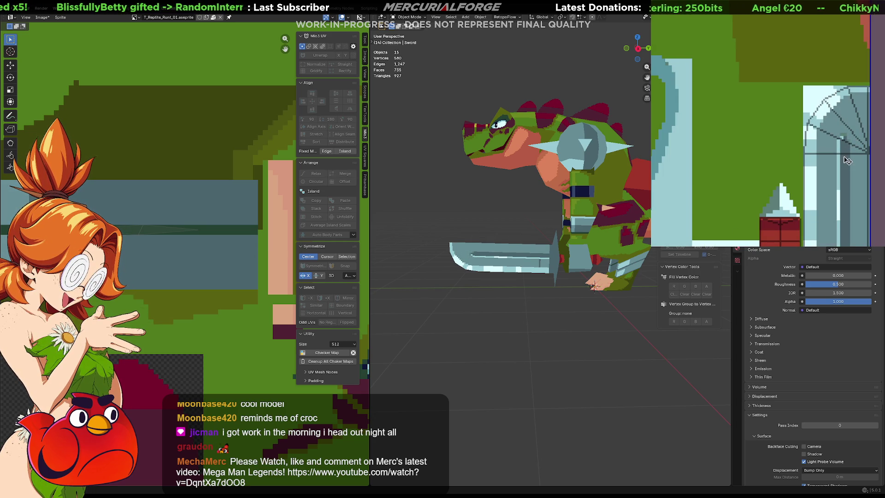
middle_drag(849, 146, 852, 83)
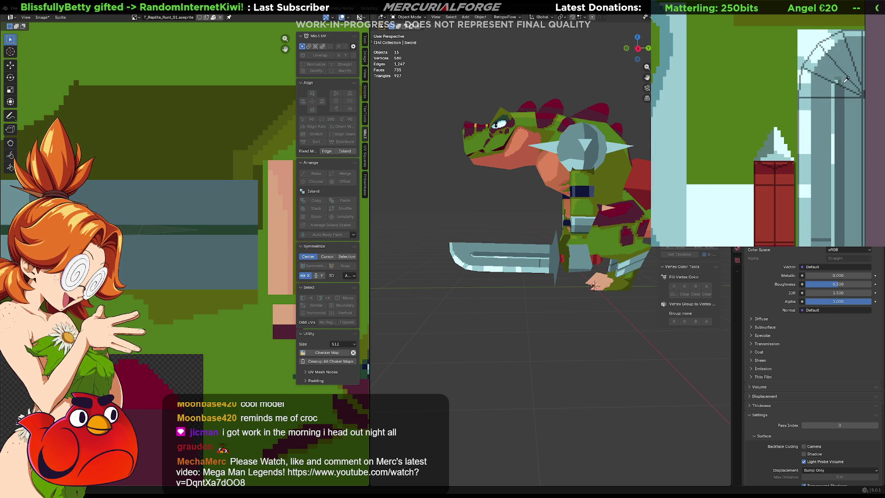
key(ctrl+y)
key(ctrl+z)
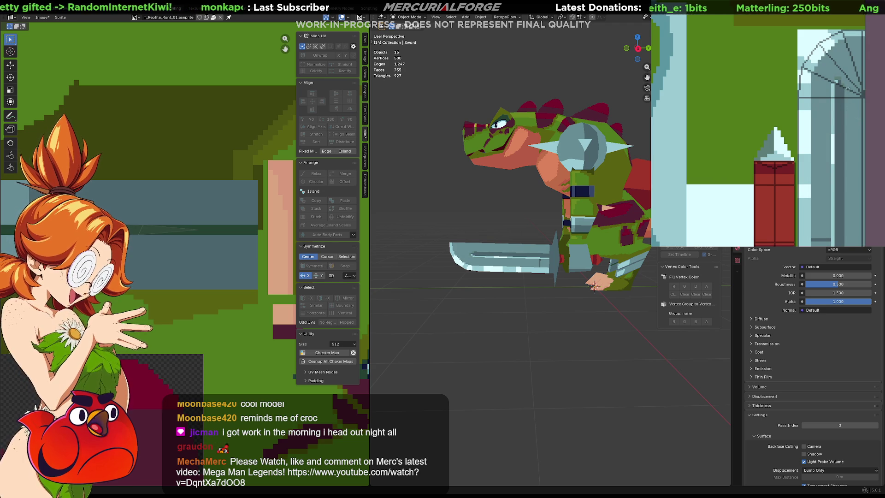
scroll(844, 89, down, 5)
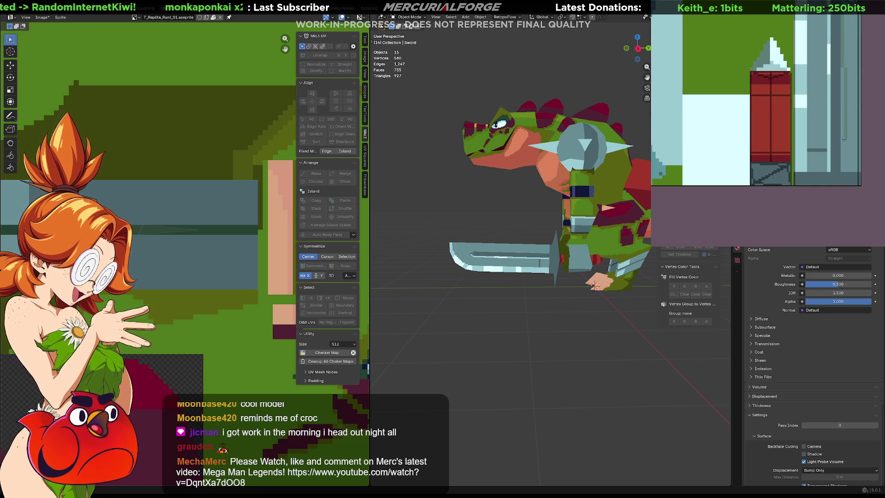
scroll(822, 103, up, 5)
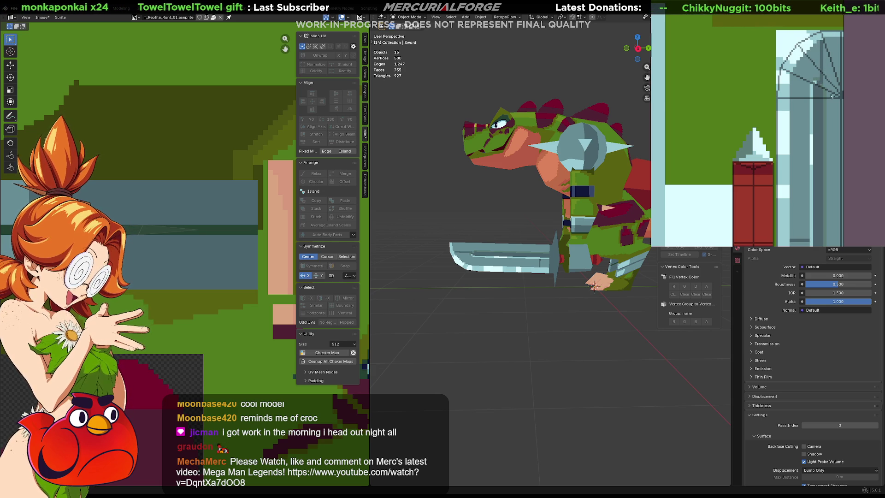
Fill vertical strips of the pillar and blade with darker shades.
click(835, 105)
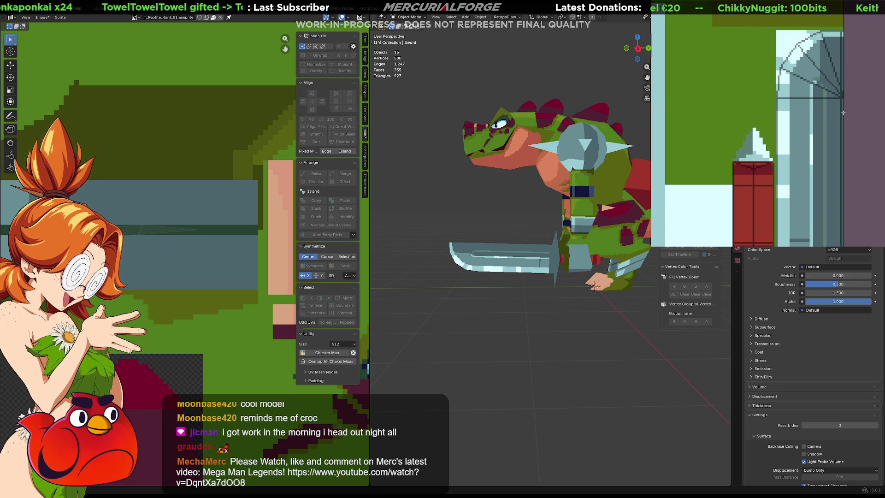
mouse_move(478, 283)
middle_down()
mouse_move(536, 289)
mouse_move(446, 286)
mouse_move(454, 289)
middle_up()
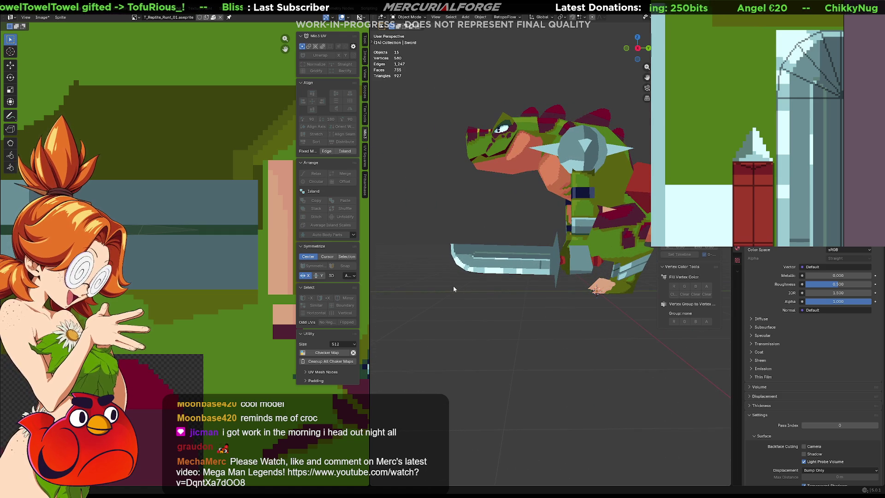
click(829, 100)
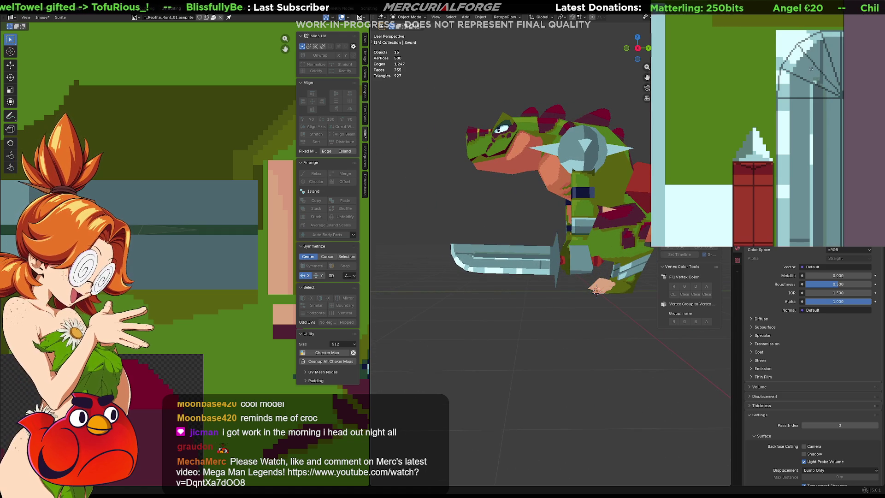
click(811, 68)
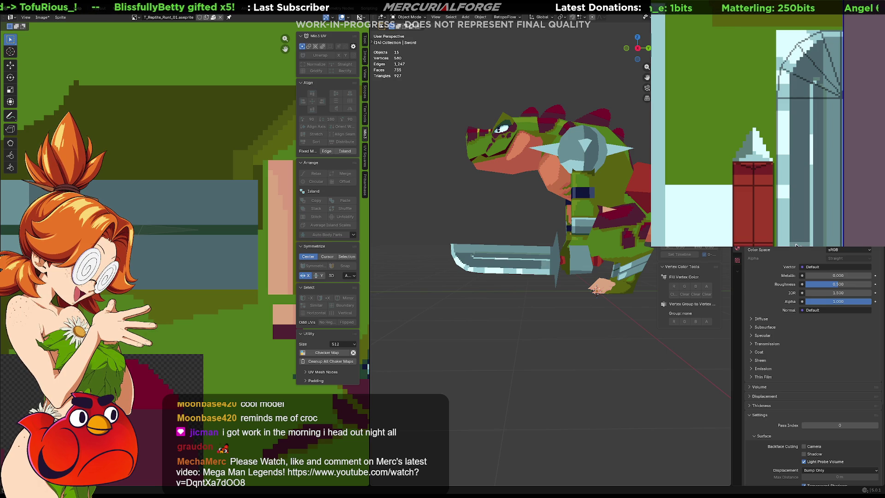
click(796, 242)
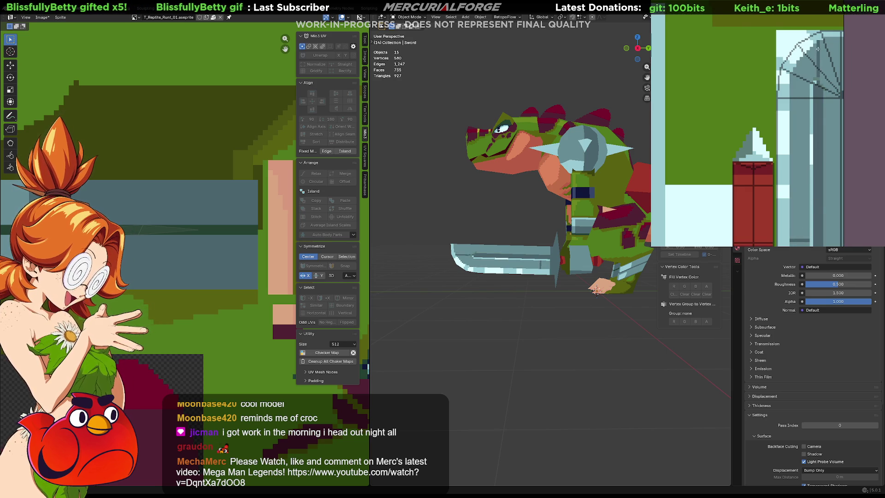
Settle the shade of the pillar's right column and darken a stray light pixel.
click(826, 79)
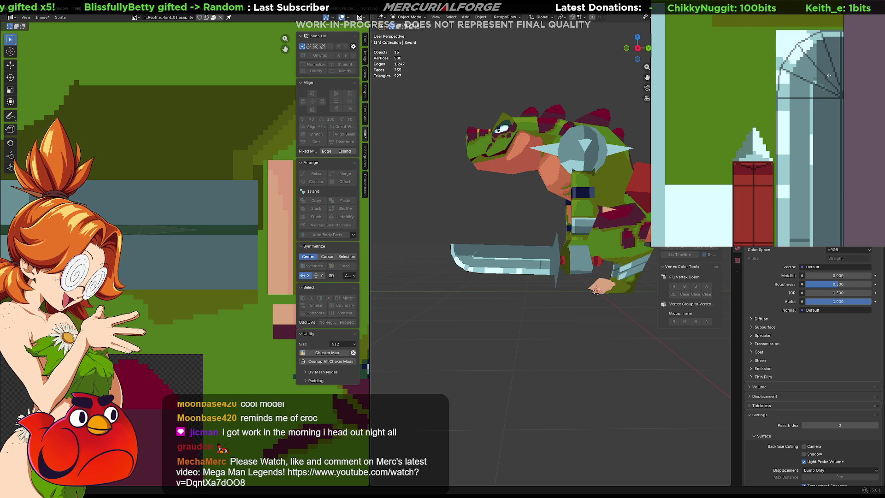
click(829, 76)
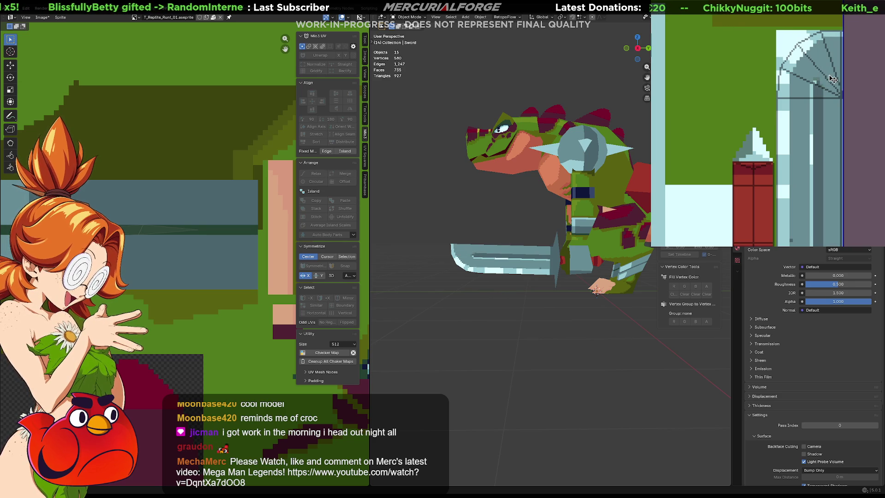
click(831, 77)
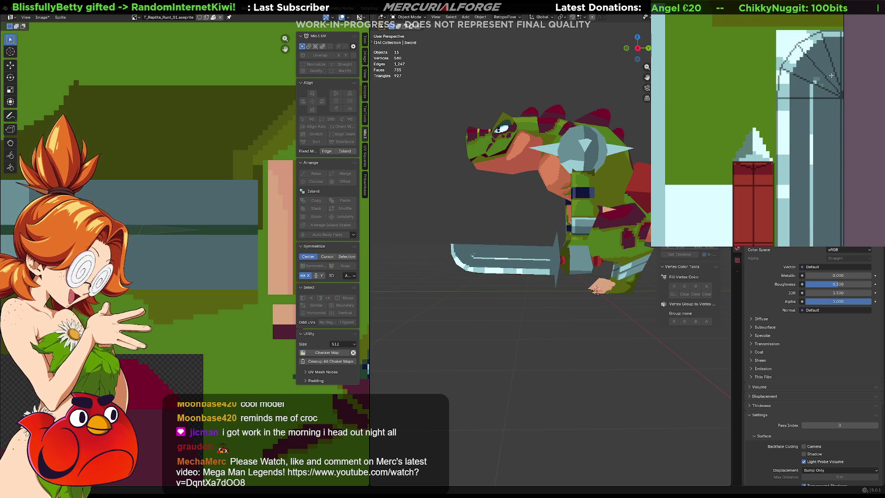
click(832, 76)
scroll(831, 77, down, 1)
middle_drag(835, 85, 837, 82)
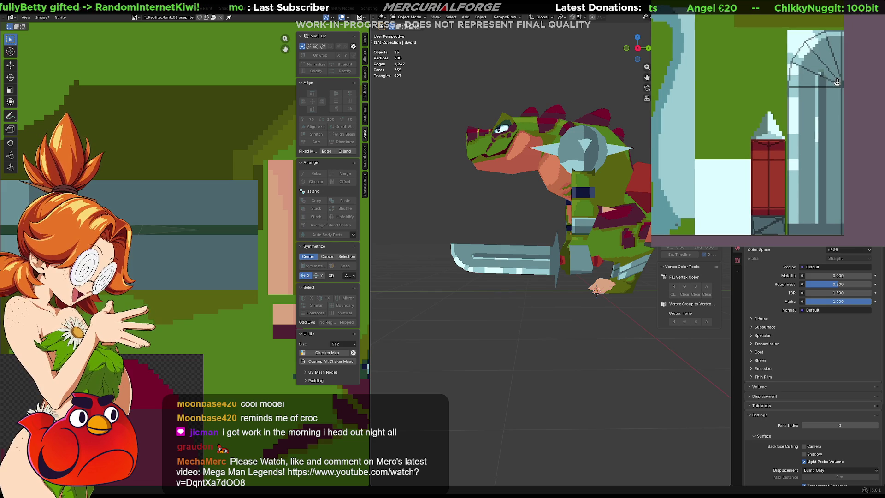
mouse_move(498, 174)
middle_down()
mouse_move(528, 177)
mouse_move(544, 220)
mouse_move(467, 219)
middle_up()
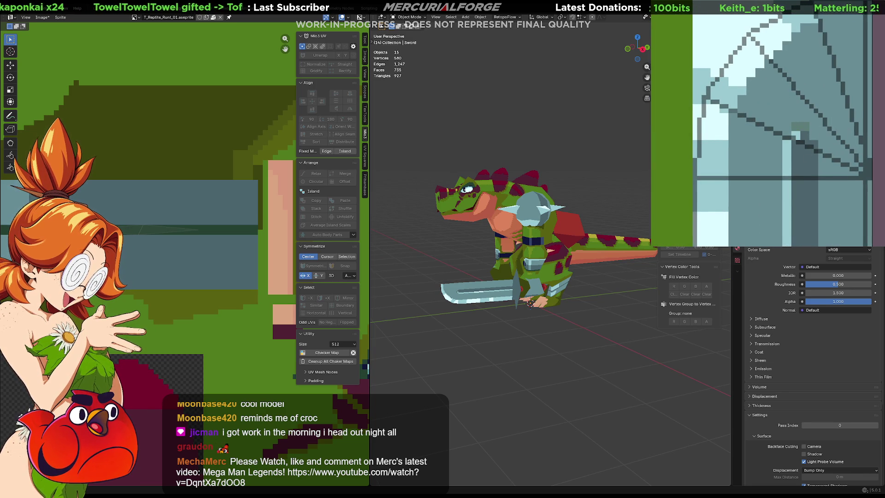
click(800, 128)
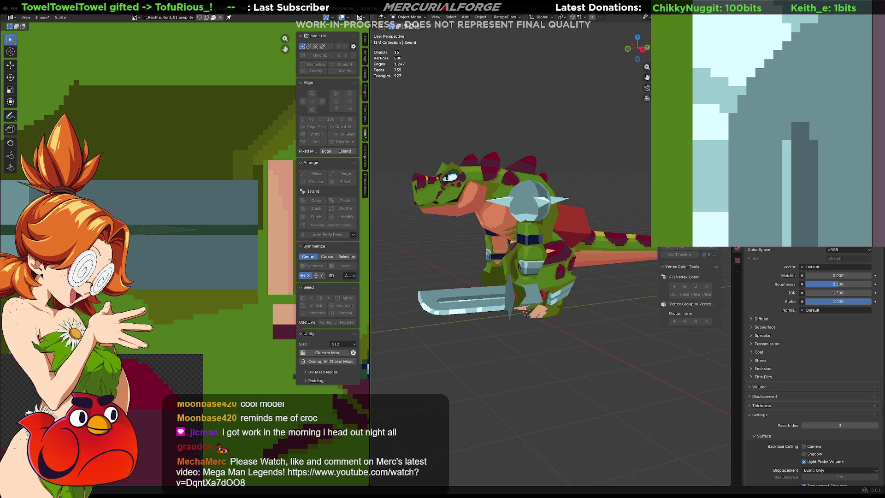
Bring the sword back into the canvas and draw a dark vertical line down the blade.
middle_drag(484, 228, 424, 263)
scroll(484, 240, up, 2)
middle_drag(485, 237, 484, 244)
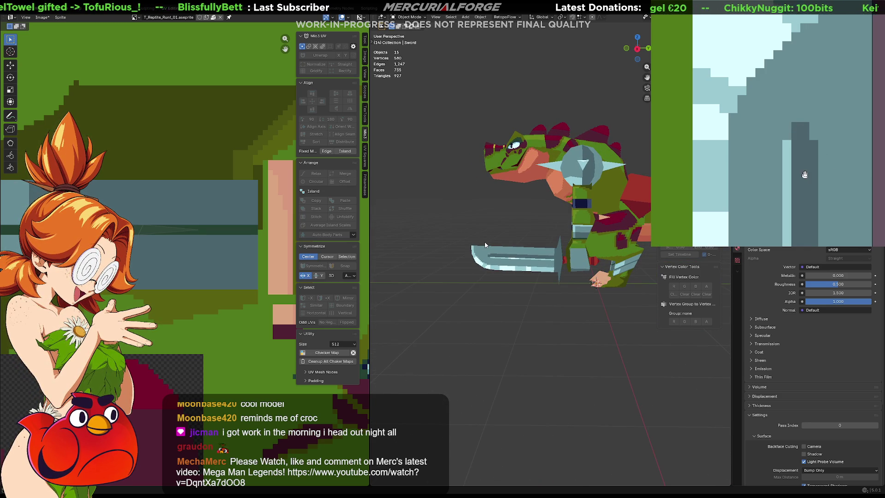
middle_drag(800, 129, 823, 108)
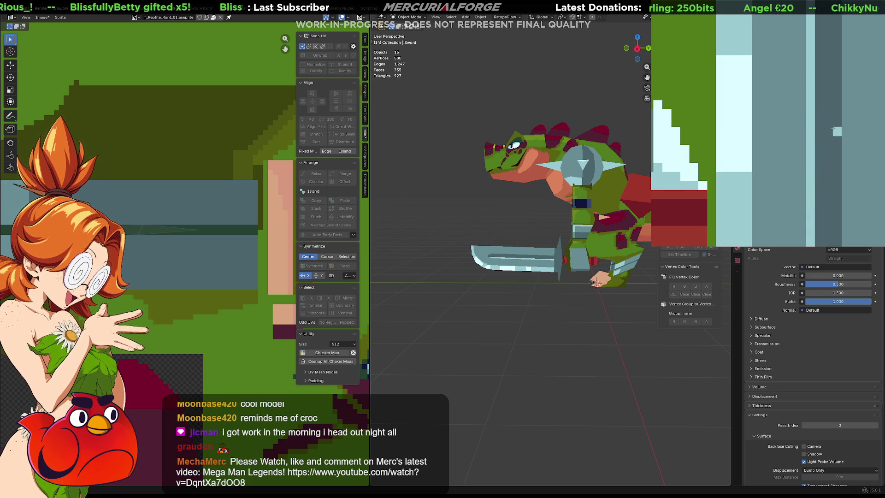
scroll(867, 131, down, 2)
scroll(553, 249, down, 3)
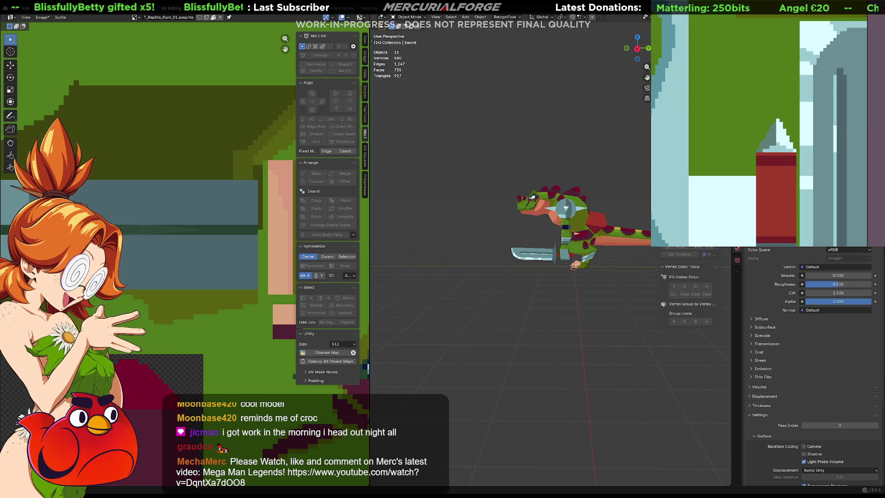
mouse_move(460, 239)
middle_down()
mouse_move(481, 250)
mouse_move(509, 235)
middle_up()
scroll(481, 251, up, 3)
scroll(509, 235, up, 3)
scroll(508, 235, up, 2)
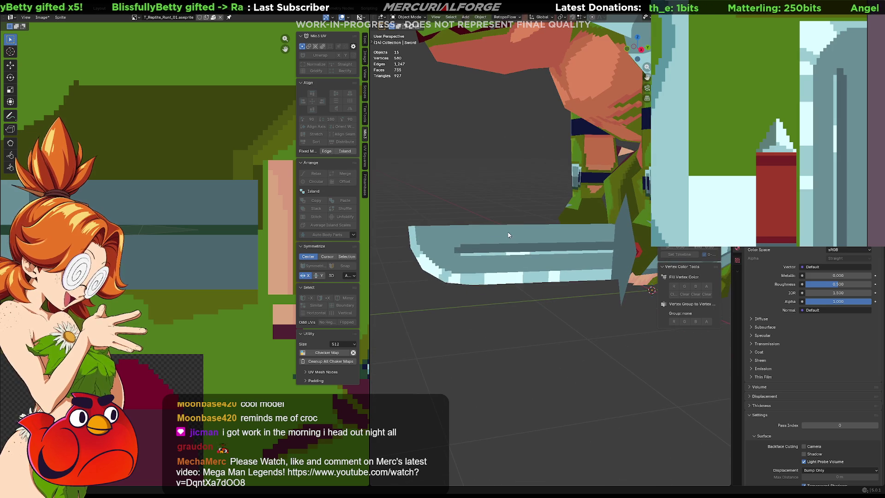
mouse_move(796, 103)
middle_down()
mouse_move(861, 207)
mouse_move(692, 120)
middle_up()
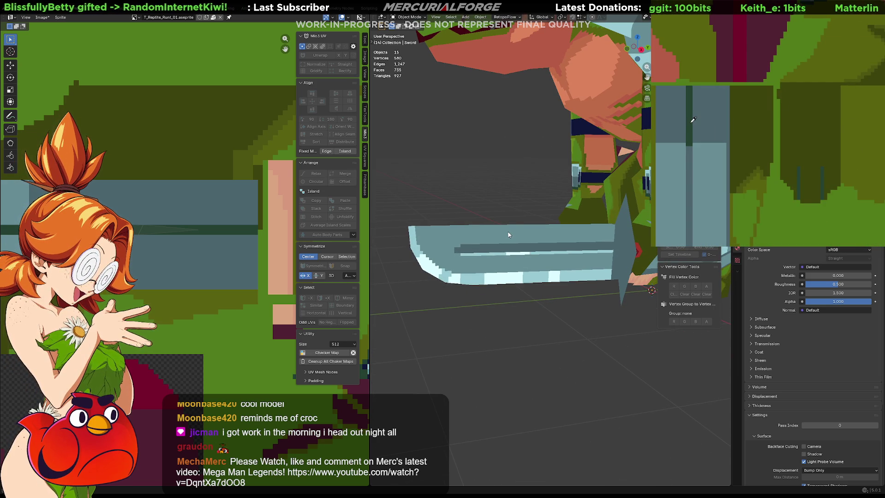
middle_drag(747, 145, 756, 6)
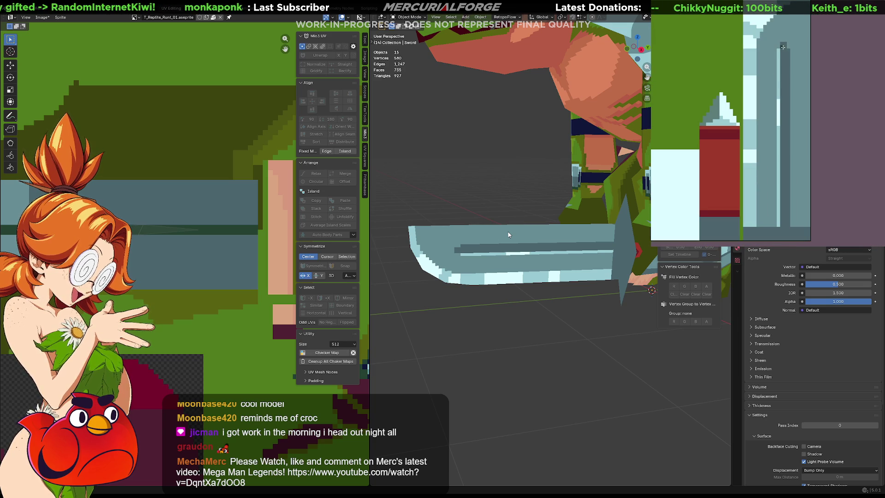
drag(782, 49, 782, 226)
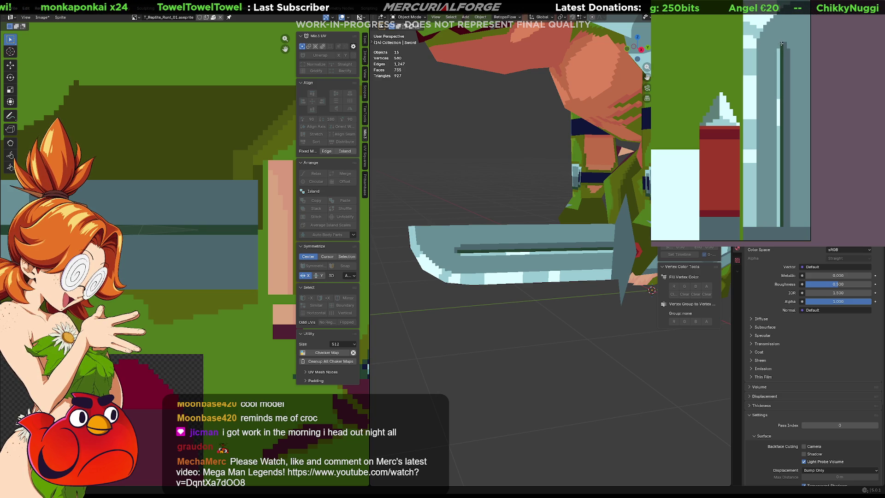
scroll(563, 254, down, 4)
Undo the straight line and draw a stepped diagonal dark edge plus a vertical line down the blade.
key(ctrl+z)
mouse_move(787, 51)
mouse_down()
mouse_move(797, 179)
mouse_move(788, 224)
mouse_up()
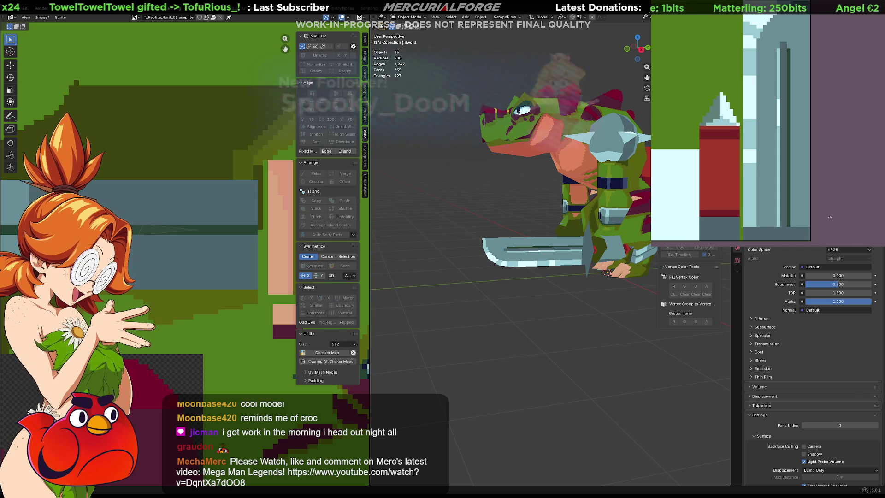
scroll(607, 272, up, 3)
scroll(776, 43, up, 2)
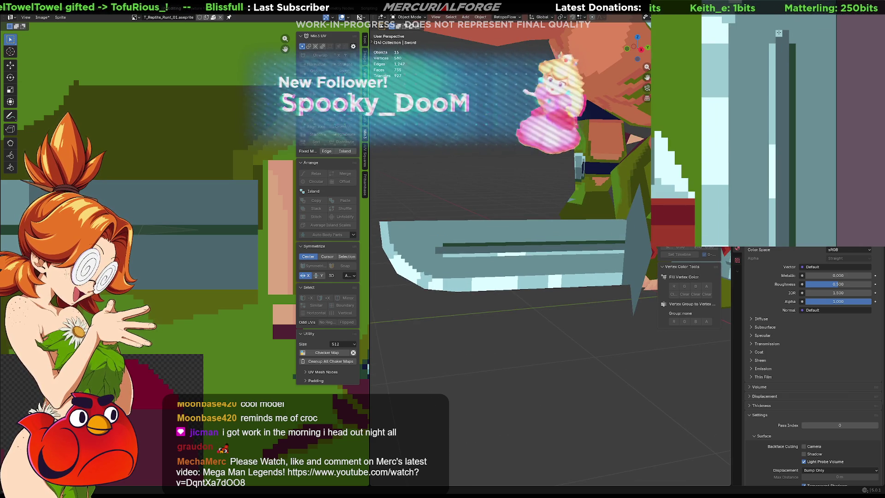
scroll(519, 208, down, 2)
scroll(519, 208, down, 2)
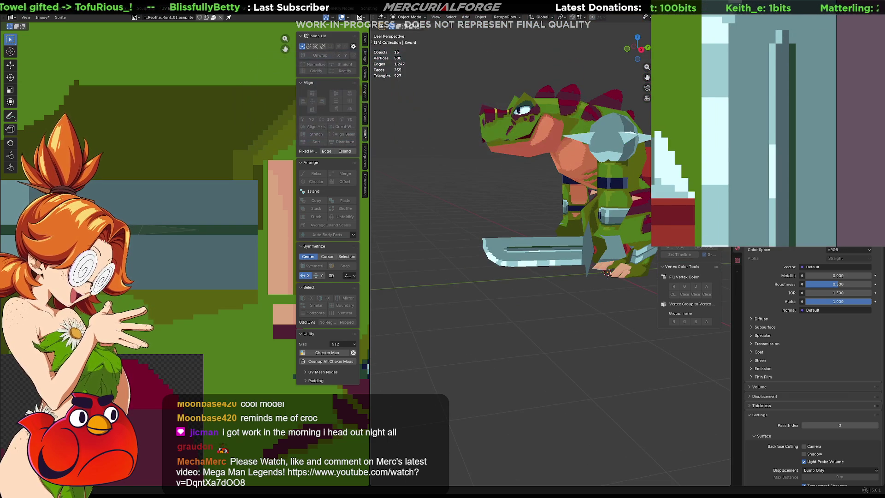
scroll(607, 272, up, 3)
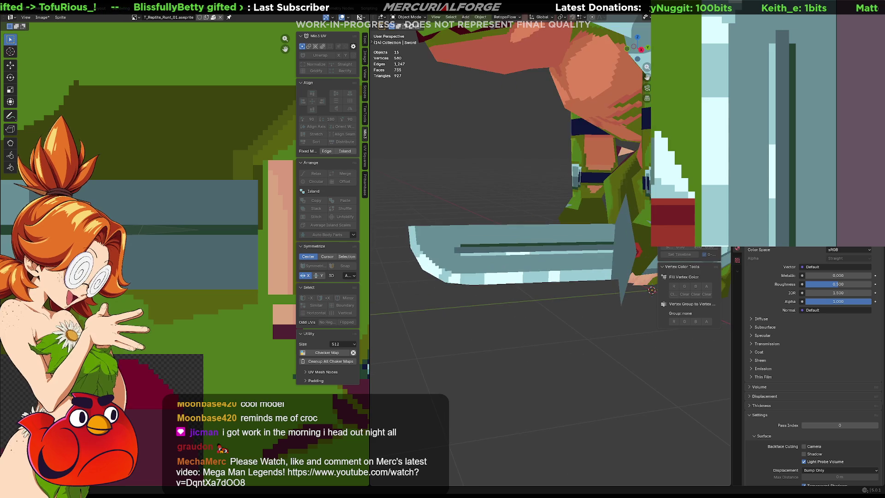
scroll(526, 321, up, 1)
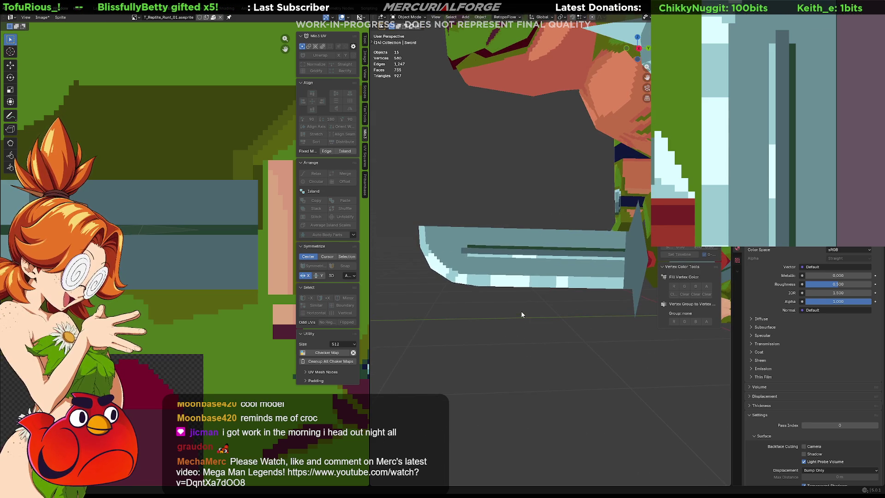
scroll(521, 310, down, 3)
scroll(536, 304, up, 3)
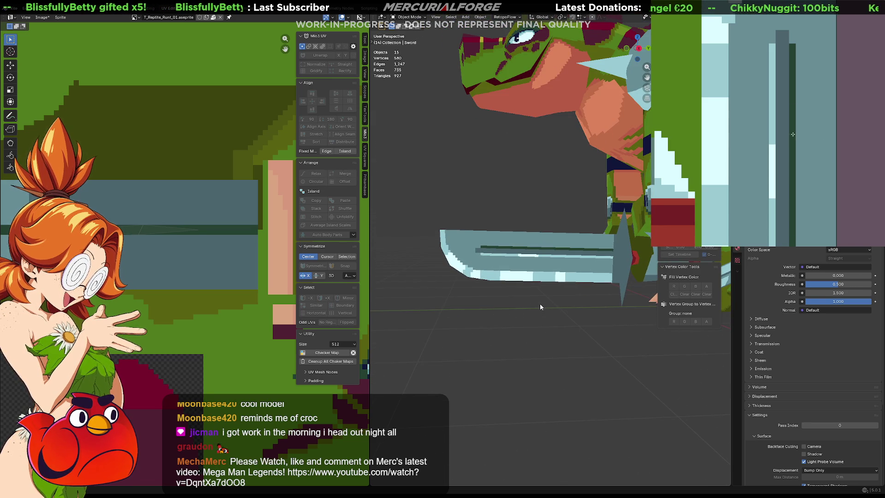
scroll(793, 139, up, 2)
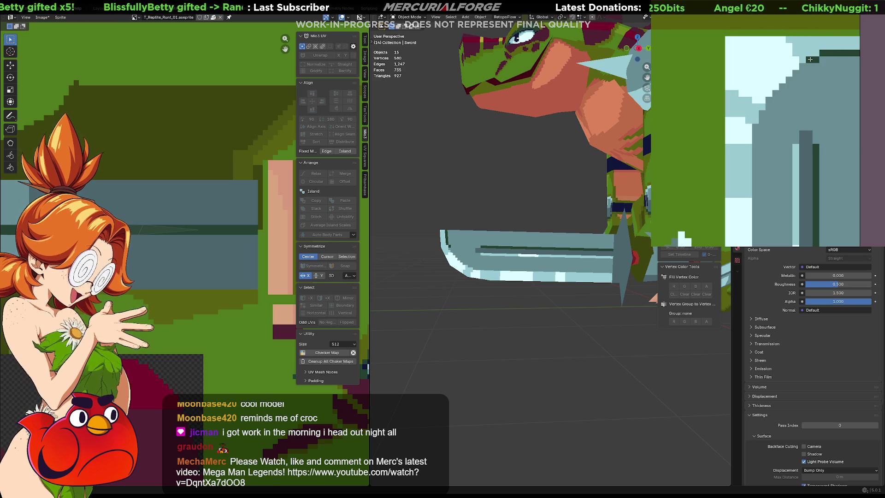
drag(810, 59, 768, 104)
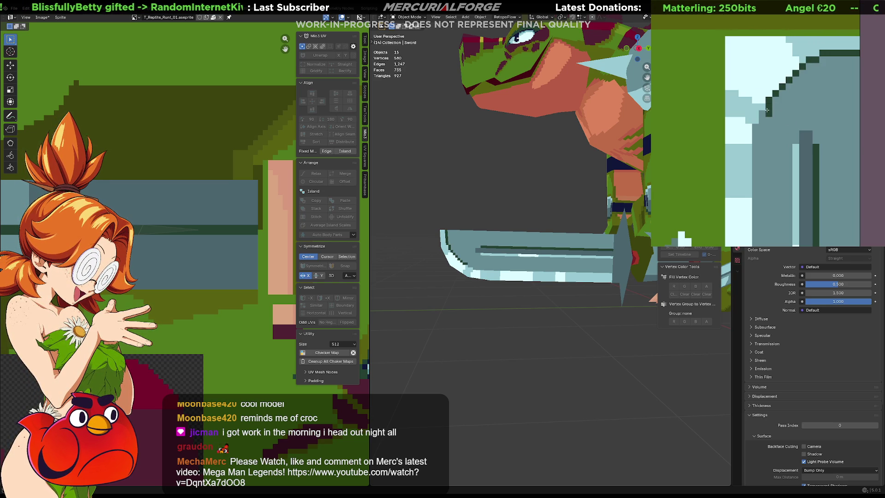
drag(768, 108, 759, 127)
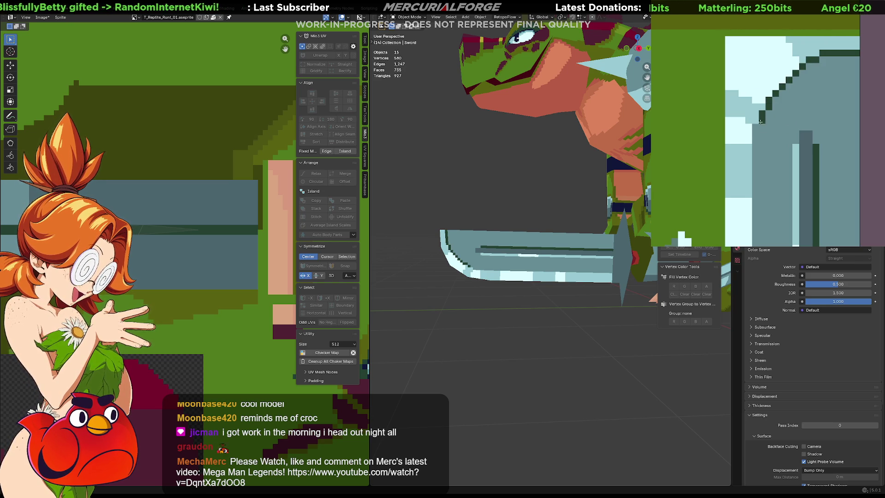
middle_drag(760, 126, 773, 33)
drag(774, 34, 767, 124)
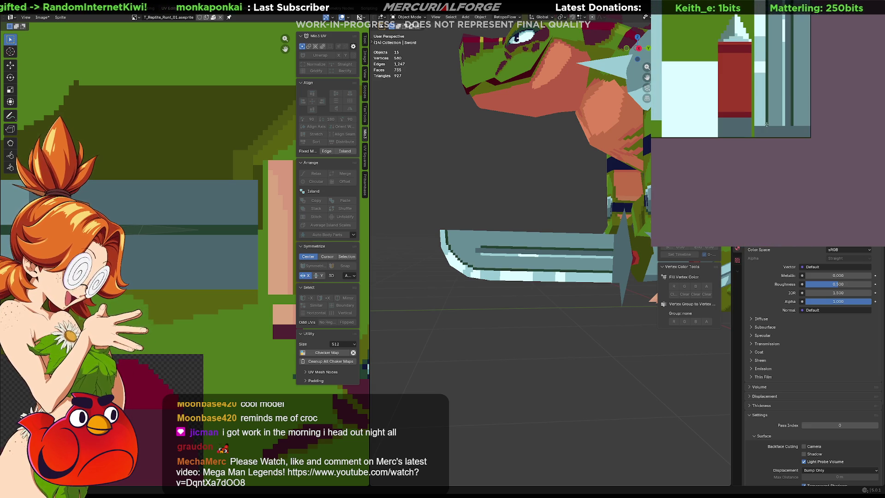
scroll(767, 124, down, 3)
scroll(546, 207, down, 5)
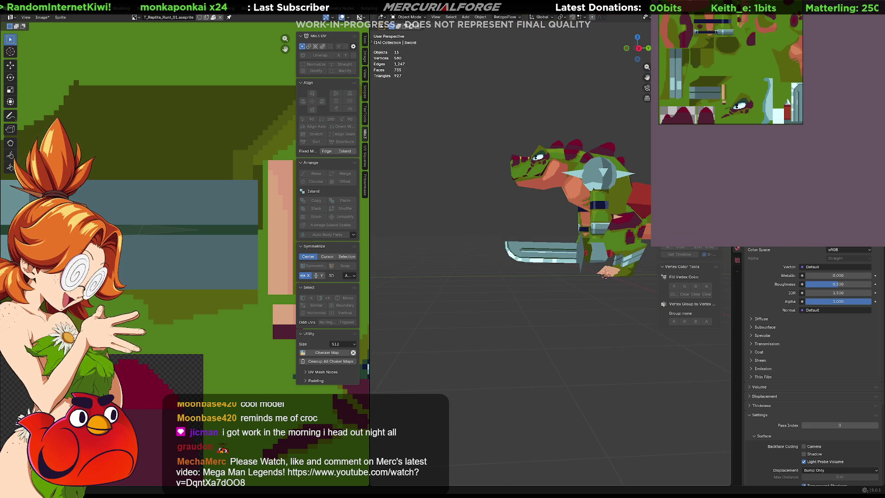
scroll(508, 248, up, 2)
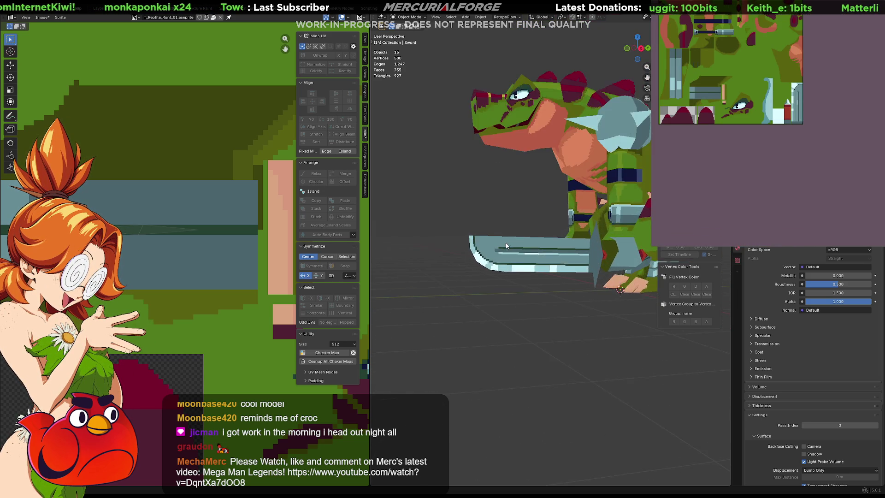
scroll(503, 246, up, 3)
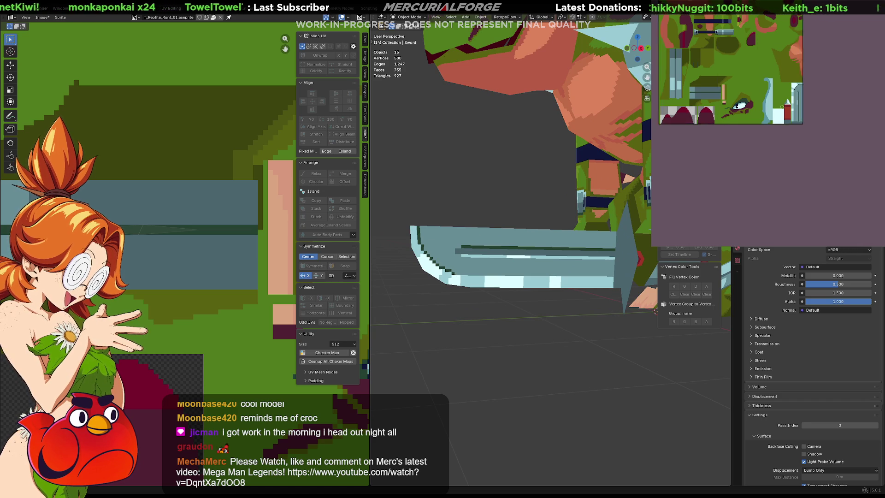
scroll(795, 94, up, 3)
scroll(796, 93, up, 2)
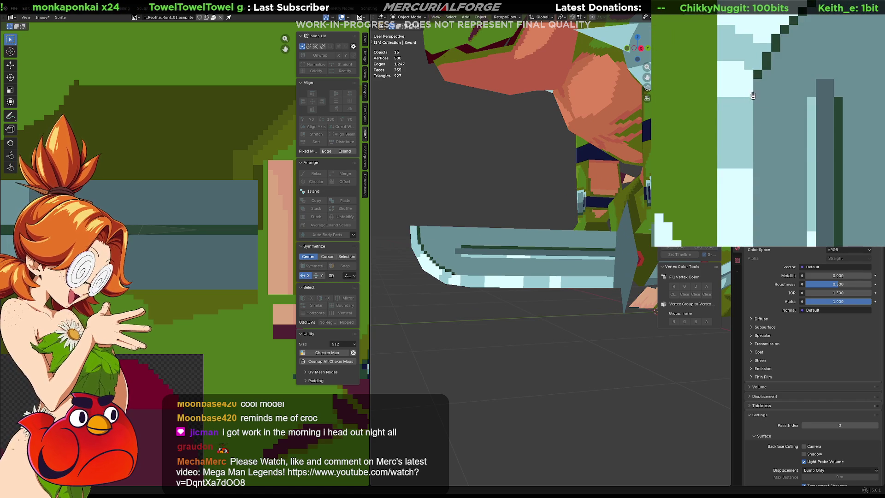
scroll(744, 178, up, 2)
Paint the dark outline pixel light blue, then enter Edit Mode on the sword in Blender.
click(753, 142)
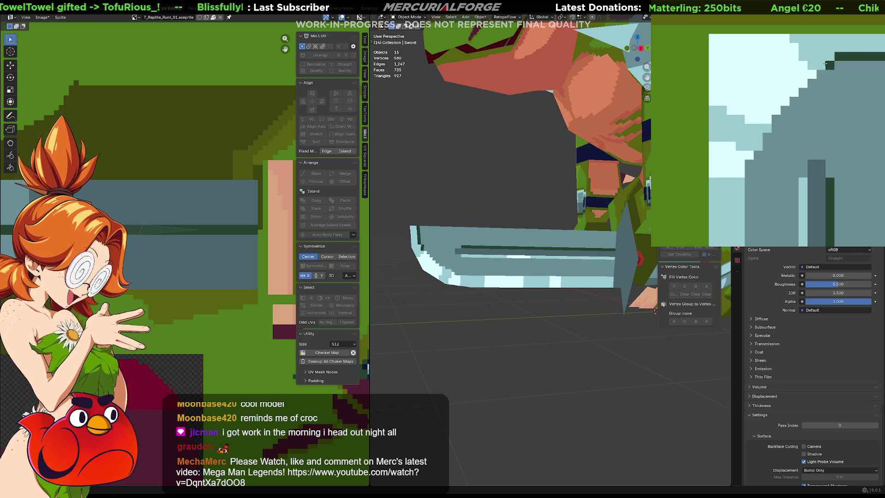
middle_drag(839, 63, 776, 66)
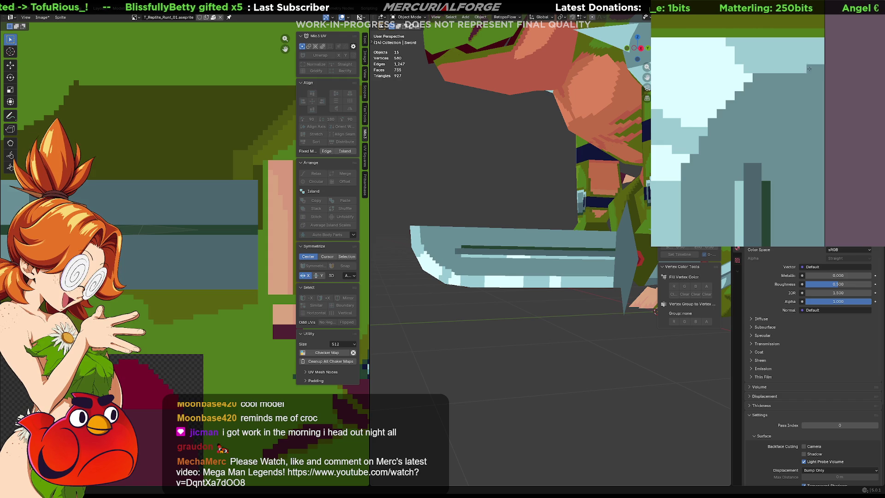
scroll(507, 268, down, 4)
scroll(508, 268, down, 3)
scroll(508, 268, down, 2)
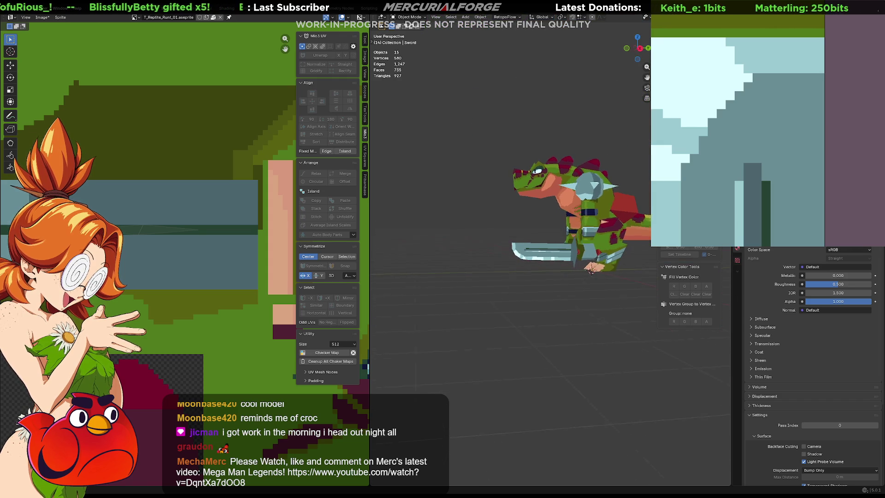
mouse_move(508, 265)
middle_down()
mouse_move(505, 274)
mouse_move(517, 266)
mouse_move(509, 262)
mouse_move(653, 264)
mouse_move(429, 266)
mouse_move(496, 269)
mouse_move(496, 333)
mouse_move(510, 333)
mouse_move(583, 251)
mouse_move(551, 294)
mouse_move(547, 278)
middle_up()
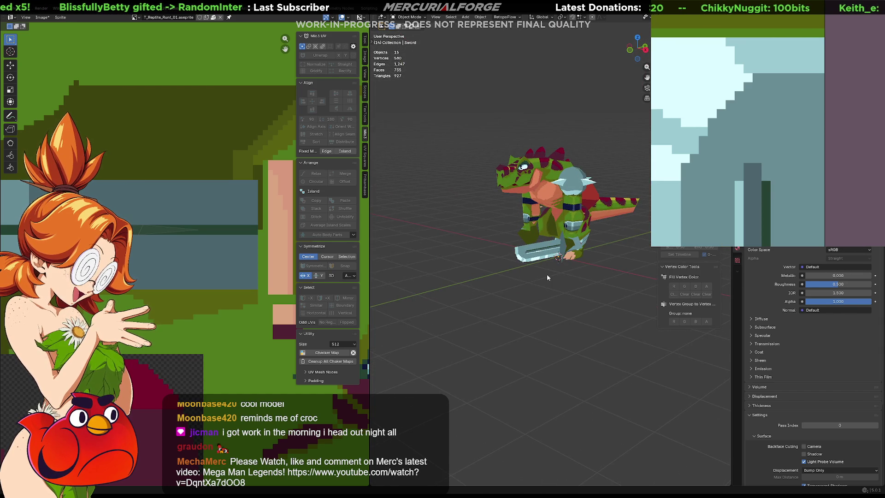
scroll(548, 277, up, 3)
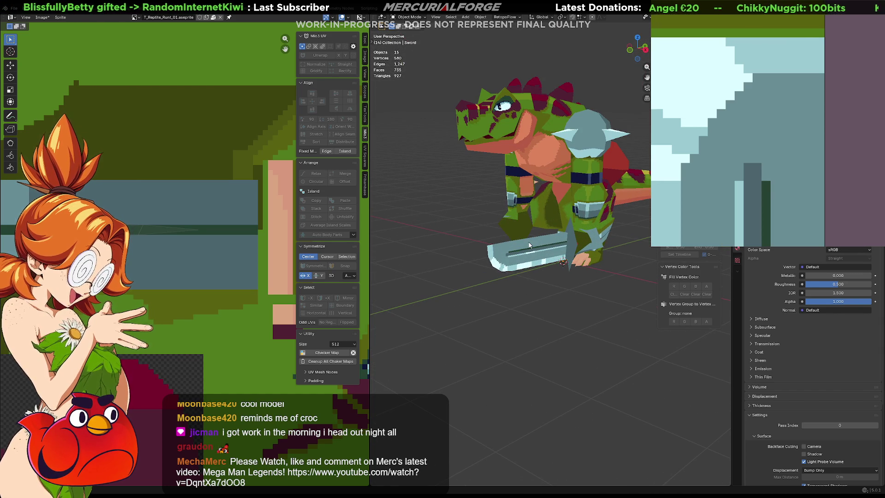
key(Tab)
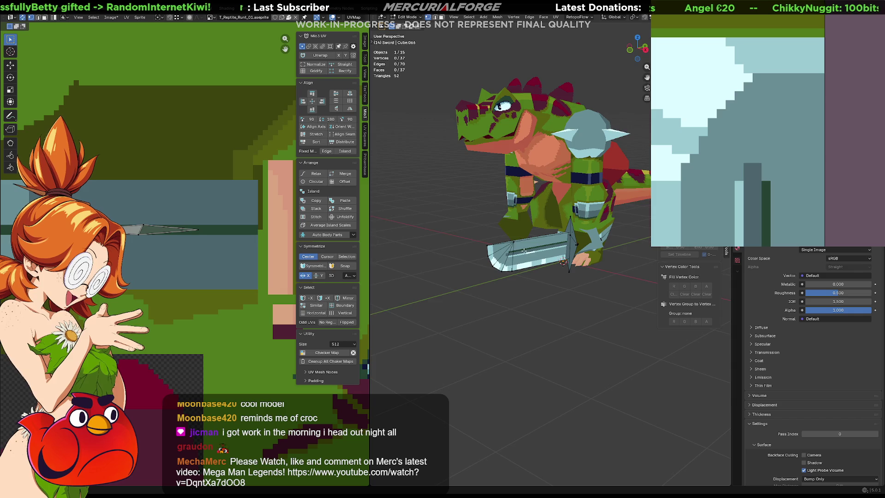
scroll(525, 251, up, 4)
scroll(522, 256, down, 1)
scroll(518, 262, down, 1)
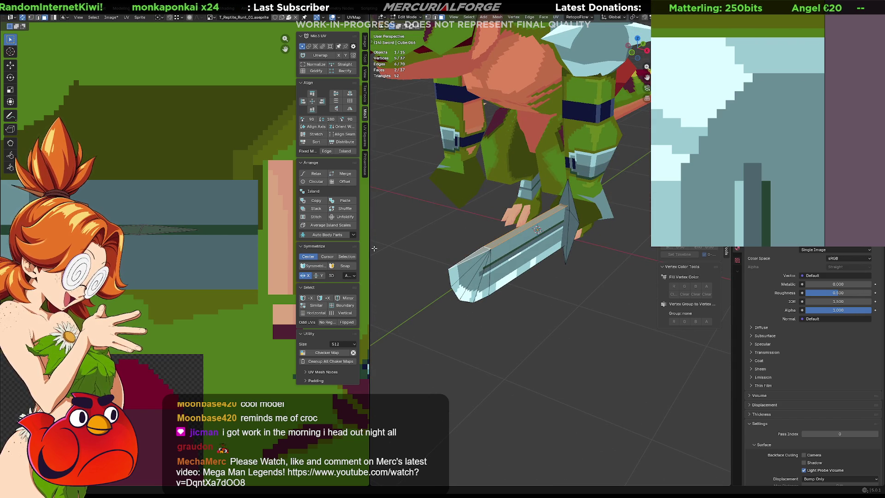
scroll(173, 208, down, 3)
scroll(83, 197, up, 2)
scroll(80, 194, up, 2)
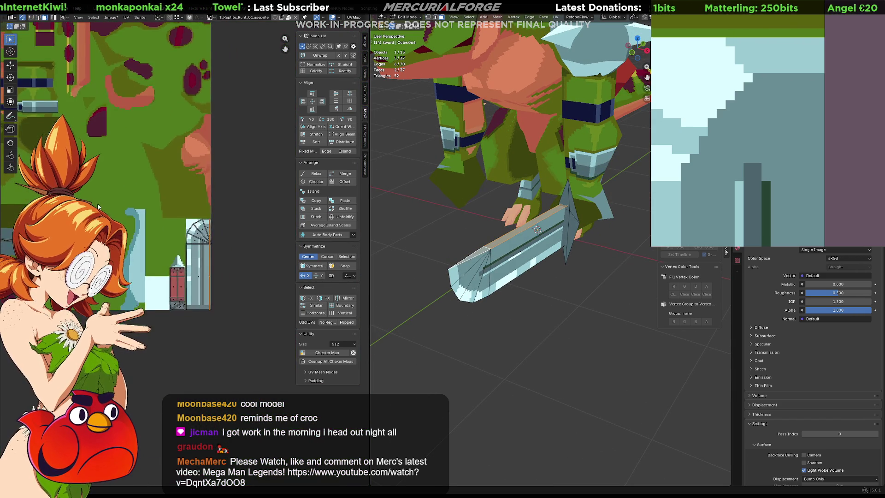
scroll(138, 228, up, 3)
Grab and scale the sword UV island onto the light grey blade stripe of the texture.
key(g)
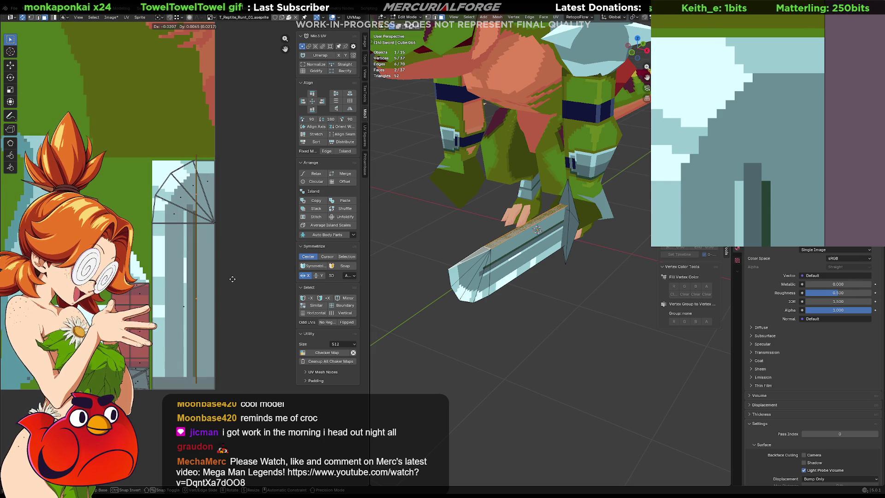
click(145, 191)
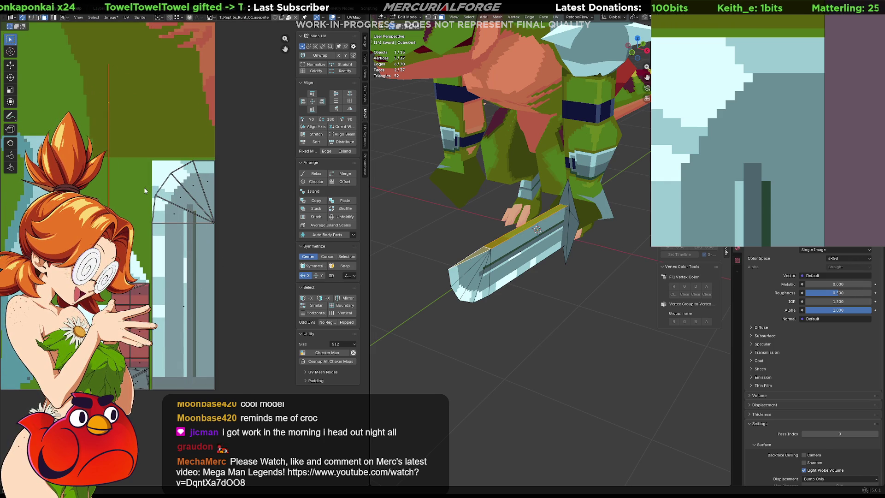
scroll(145, 190, down, 3)
key(s)
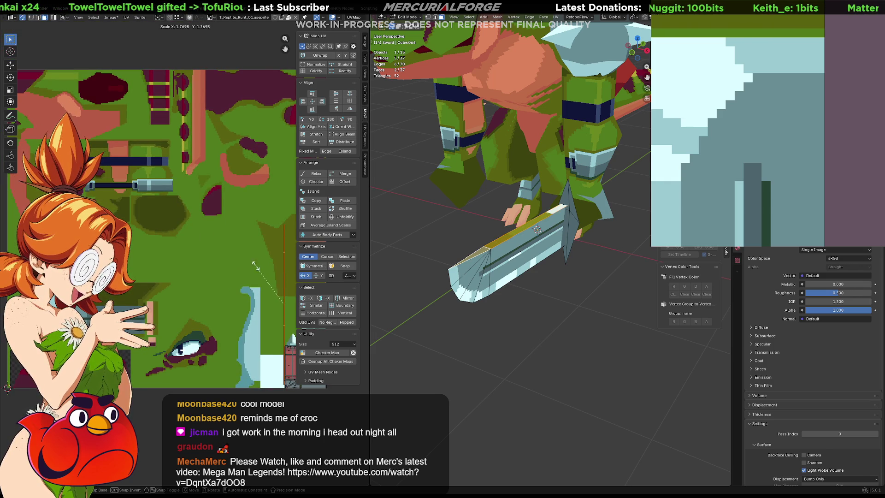
click(279, 300)
key(g)
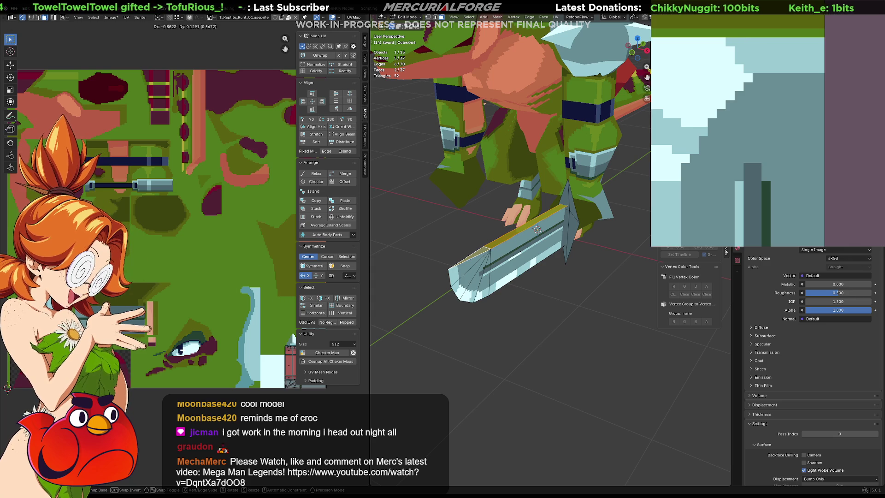
click(292, 336)
scroll(207, 333, up, 3)
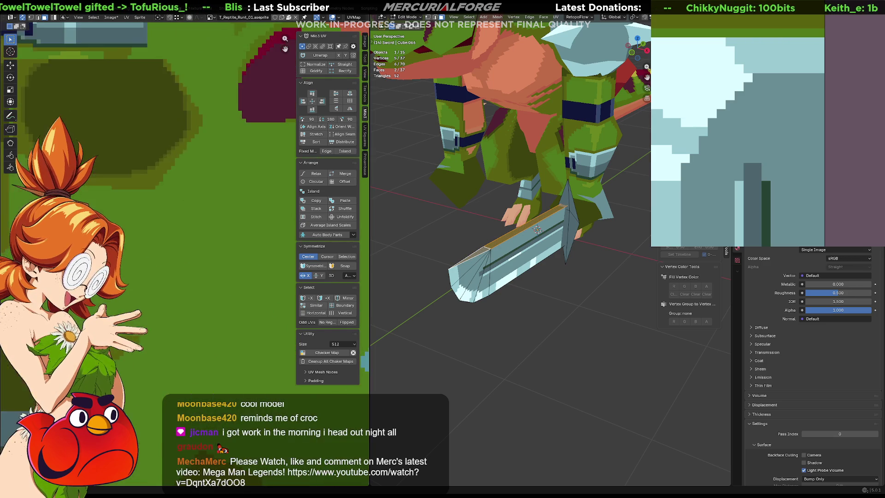
scroll(180, 345, up, 3)
scroll(160, 357, up, 3)
scroll(213, 324, up, 5)
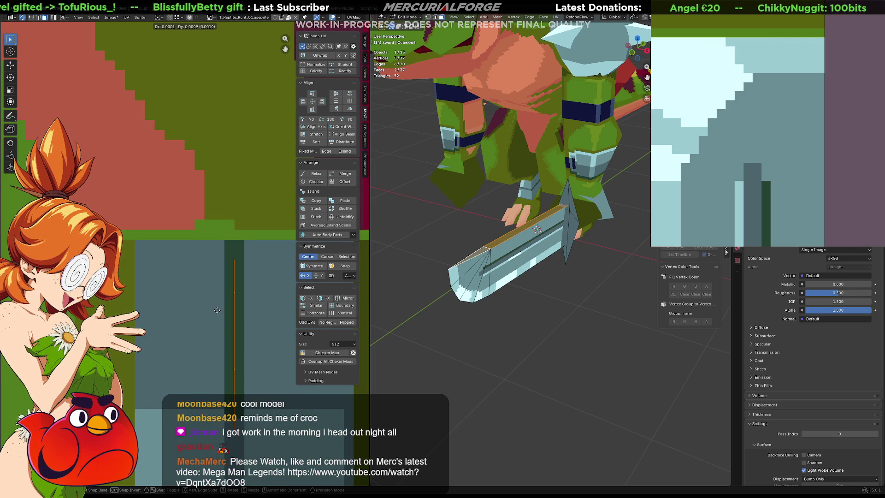
click(217, 305)
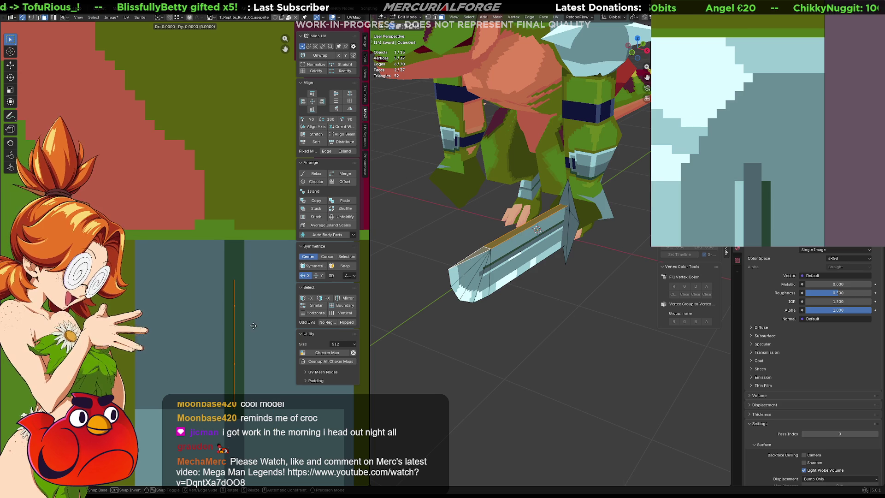
Check the blade in Object Mode, re-enter Edit Mode and switch to Unreal Engine.
key(Tab)
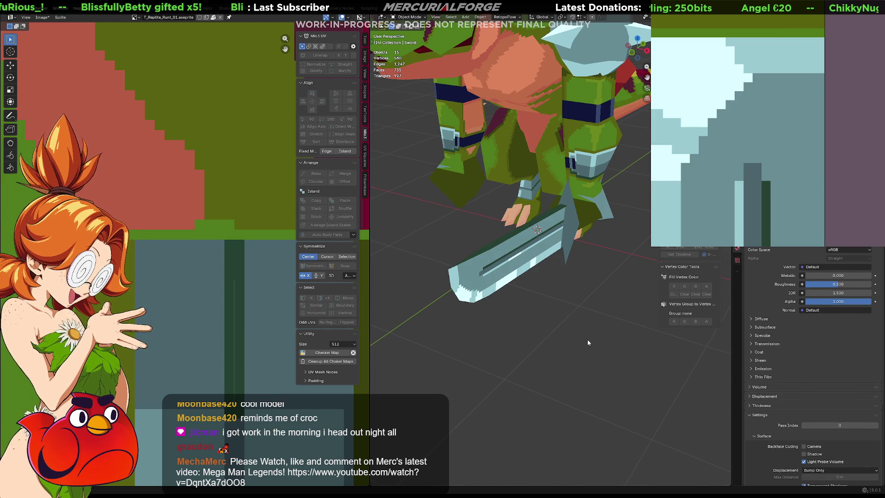
scroll(587, 340, down, 4)
mouse_move(583, 319)
middle_down()
mouse_move(517, 381)
mouse_move(464, 339)
middle_up()
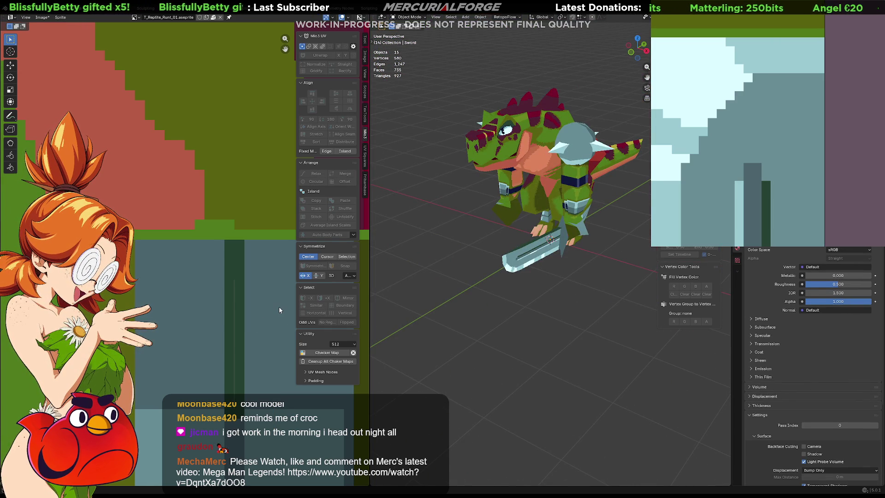
key(Tab)
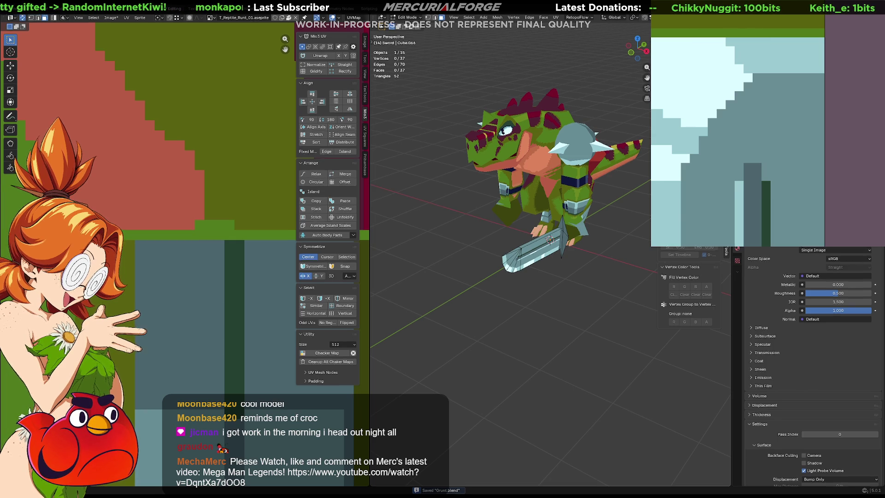
key(alt+Tab)
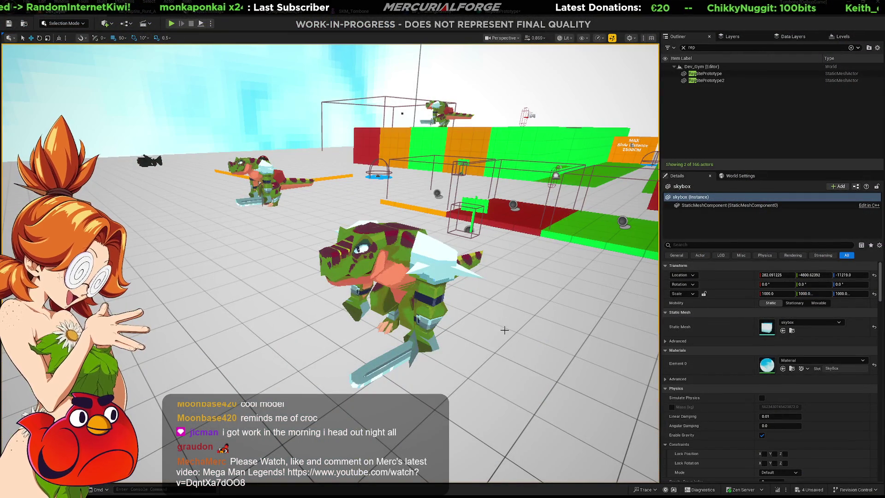
Open the Content Drawer and the reptile static mesh in the Static Mesh Editor.
right_drag(507, 330, 511, 325)
key(ctrl+space)
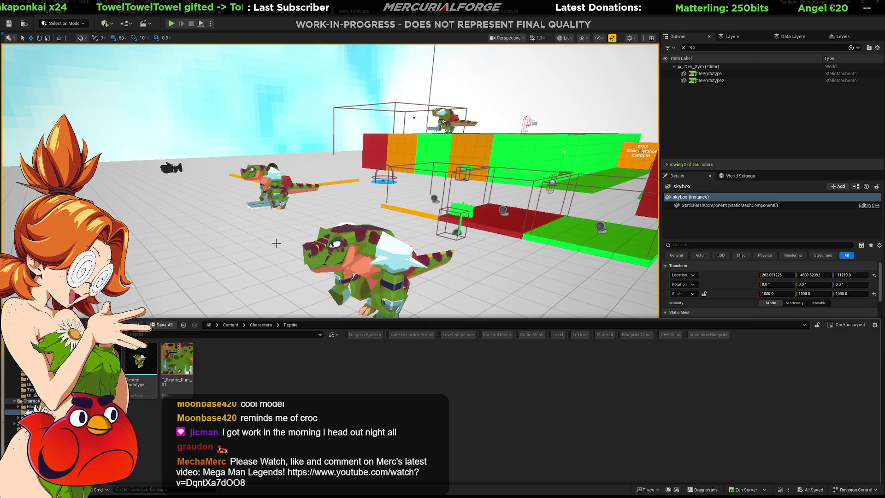
double_click(141, 360)
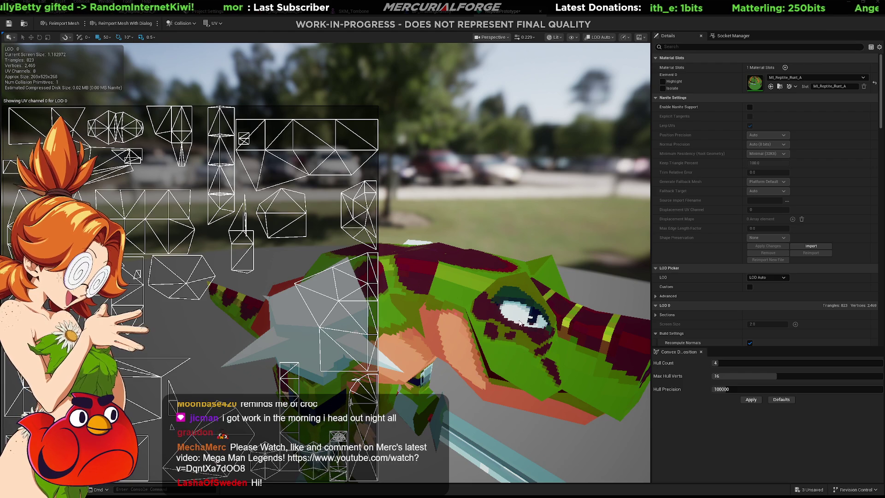
Reimport the reptile mesh and orbit the preview to inspect head and sword.
click(125, 23)
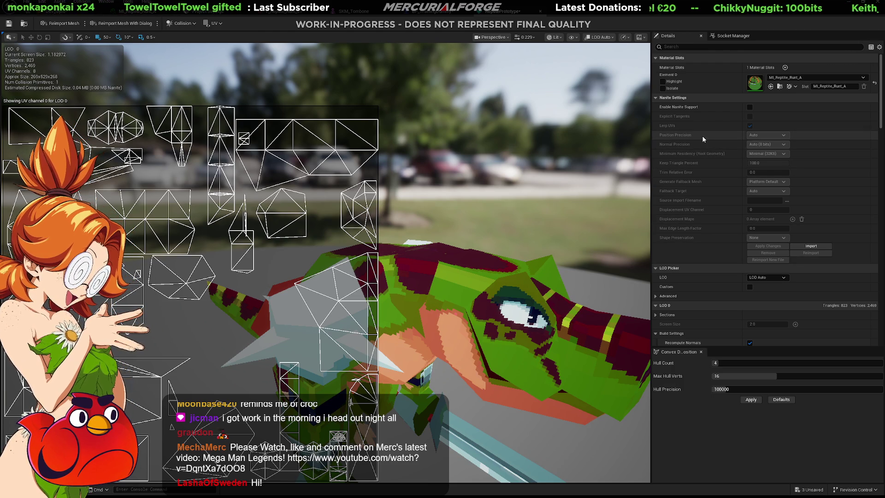
drag(569, 230, 499, 245)
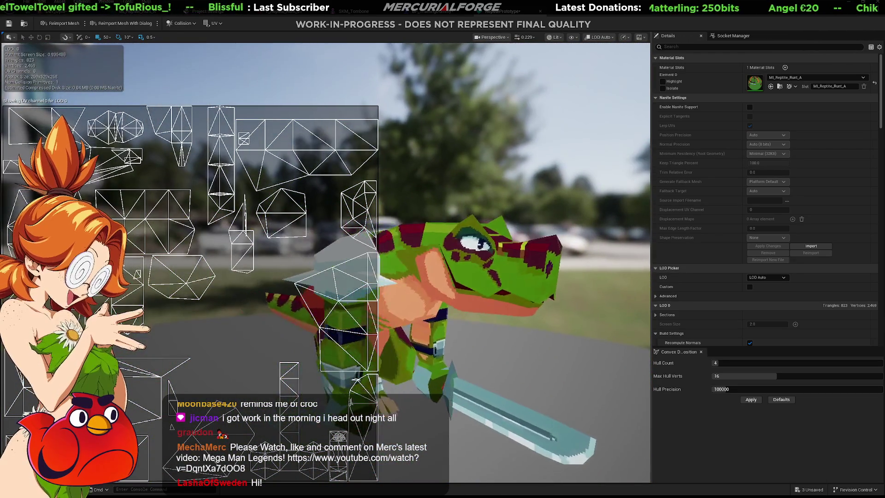
drag(498, 245, 664, 232)
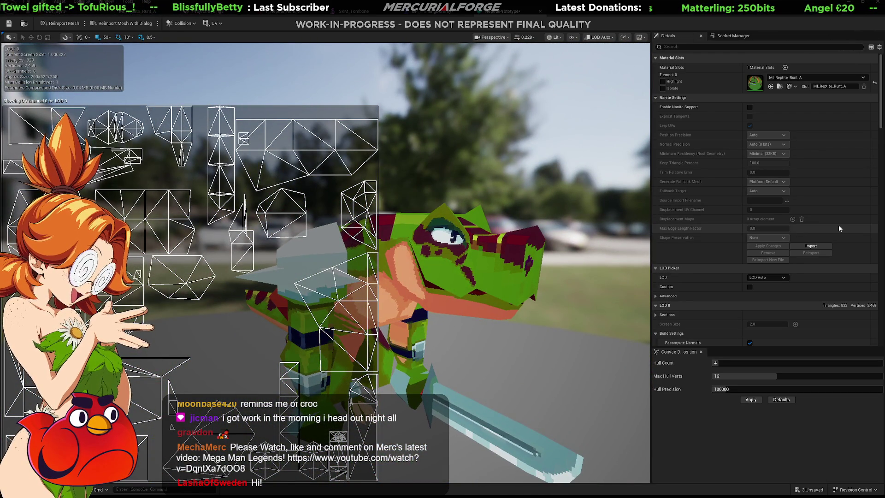
scroll(804, 176, down, 3)
scroll(687, 220, down, 2)
scroll(688, 221, down, 2)
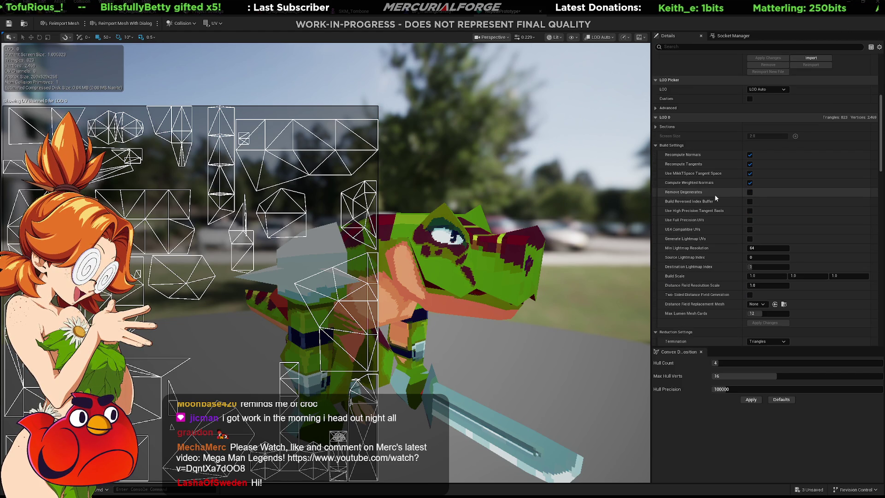
Rebuild the mesh with Recompute Normals/Tangents and Weighted Normals off, re-enable them, then return to Blender.
click(749, 156)
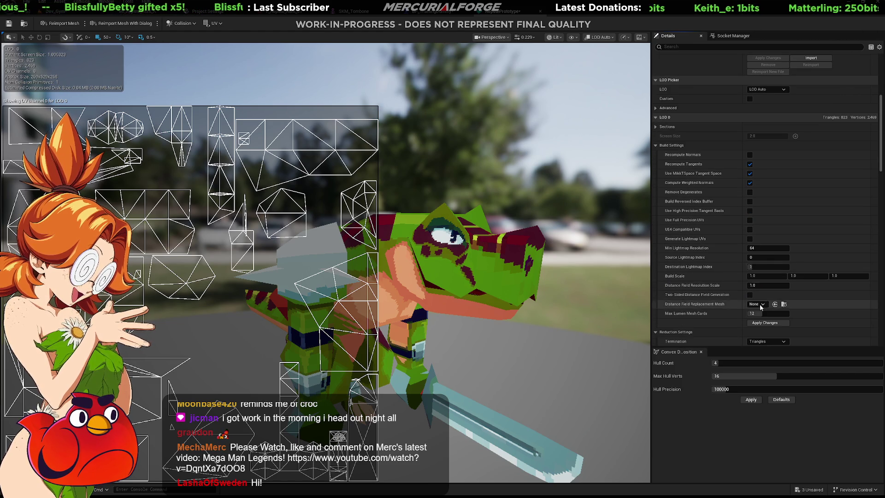
click(750, 182)
click(750, 164)
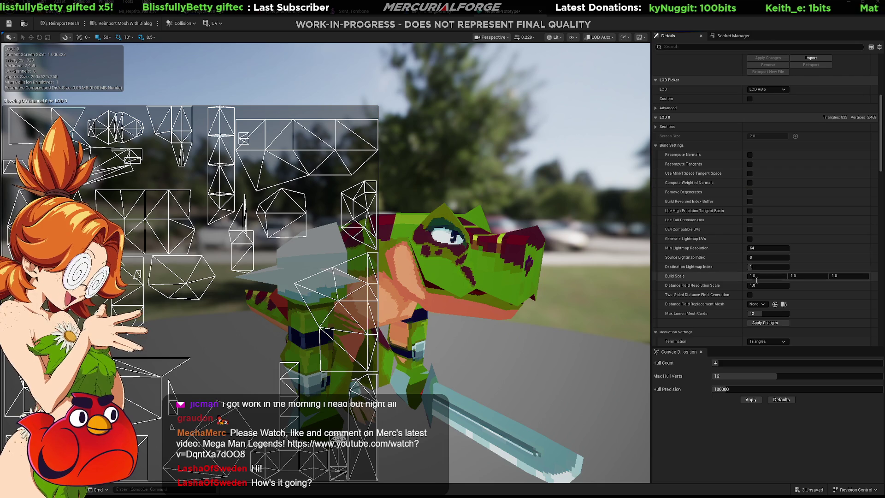
click(763, 323)
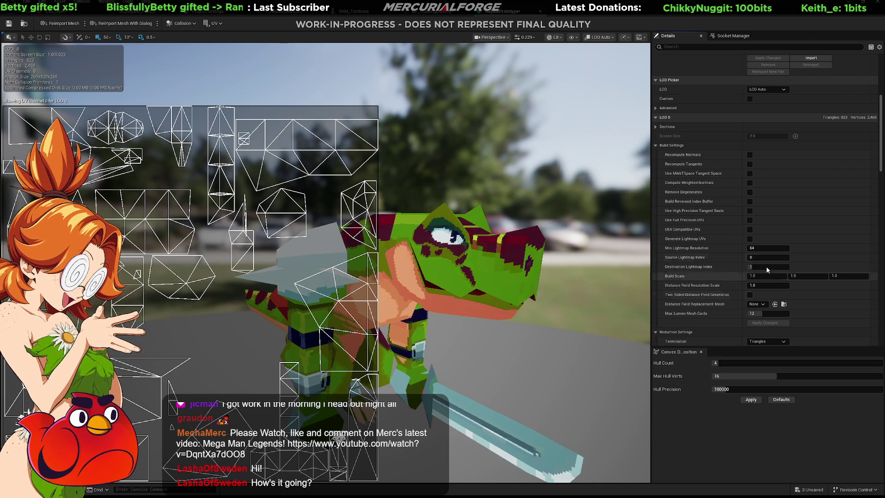
click(750, 182)
click(750, 164)
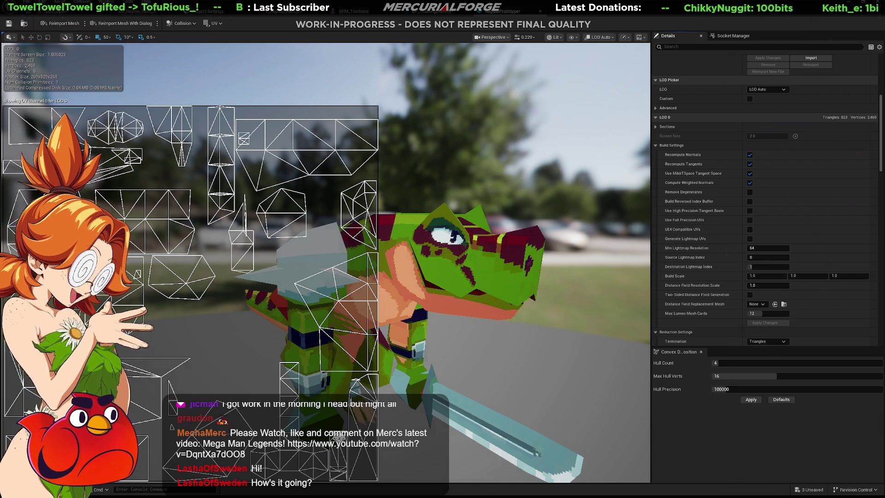
key(alt+Tab)
mouse_move(561, 212)
middle_down()
mouse_move(459, 252)
mouse_move(462, 328)
middle_up()
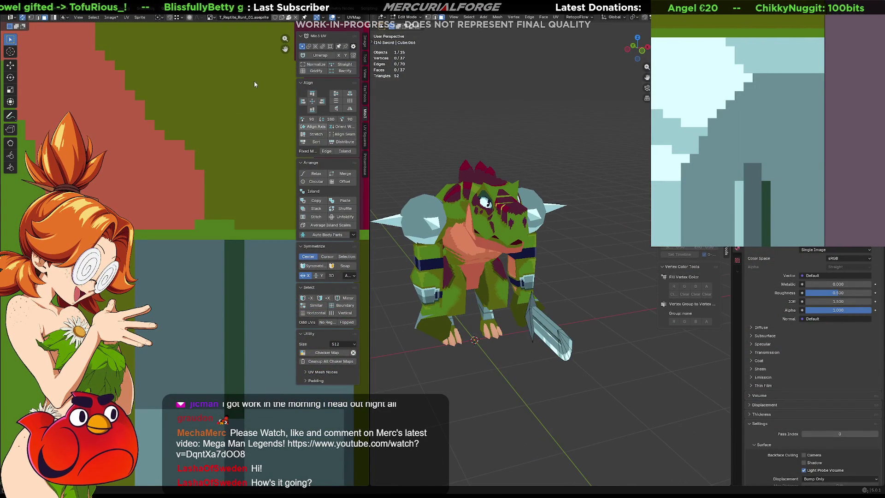
Maximize the 3D Viewport and orbit to a three-quarter view of the reptile warrior.
key(ctrl+space)
scroll(500, 203, down, 5)
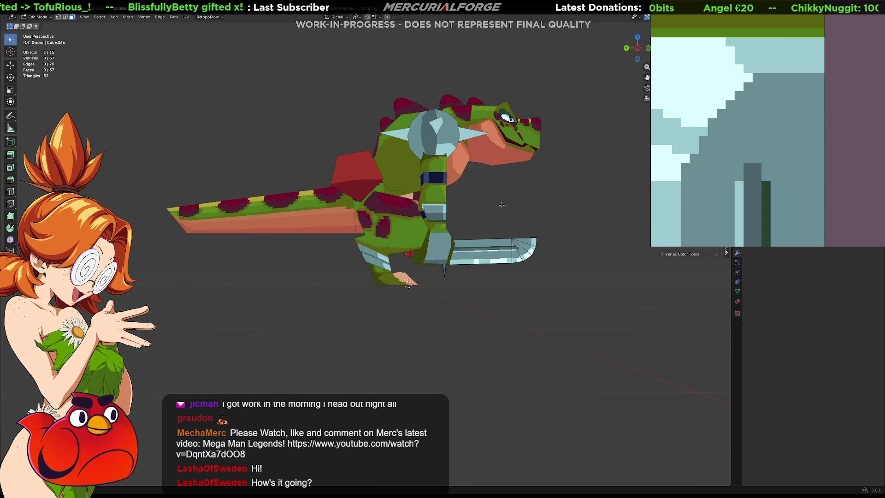
scroll(500, 203, down, 3)
mouse_move(520, 209)
middle_down()
mouse_move(466, 214)
mouse_move(497, 221)
middle_up()
scroll(497, 222, up, 1)
scroll(501, 228, up, 1)
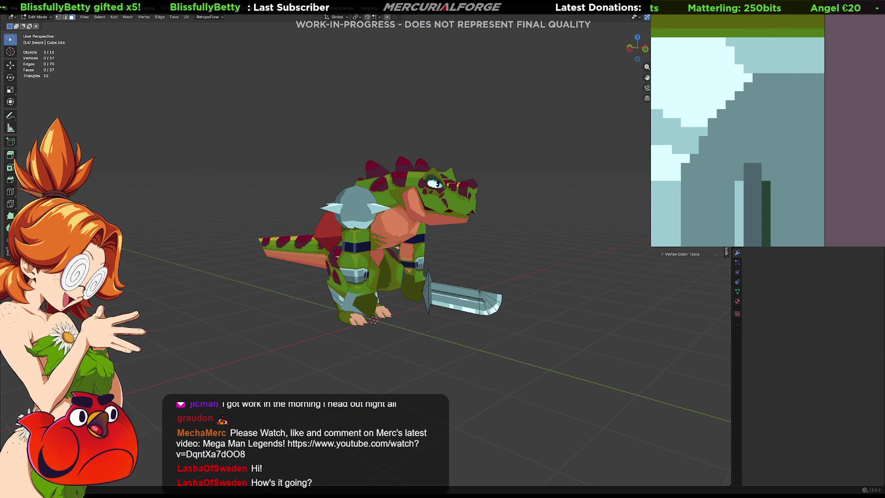
mouse_move(538, 204)
middle_down()
mouse_move(522, 245)
mouse_move(543, 244)
mouse_move(426, 242)
mouse_move(592, 259)
mouse_move(631, 254)
mouse_move(635, 291)
mouse_move(638, 260)
mouse_move(586, 252)
middle_up()
scroll(522, 245, up, 1)
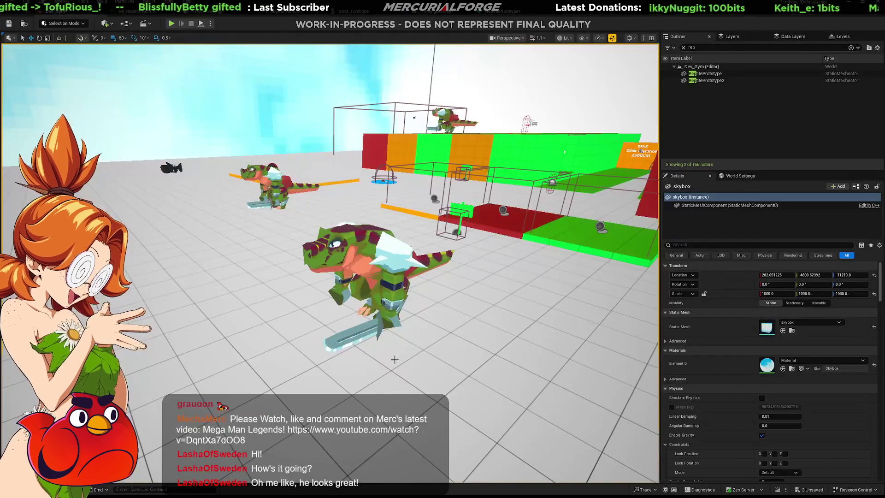
Frame the level with the floor cube selected and start a Play in Editor session.
click(421, 396)
drag(436, 396, 415, 388)
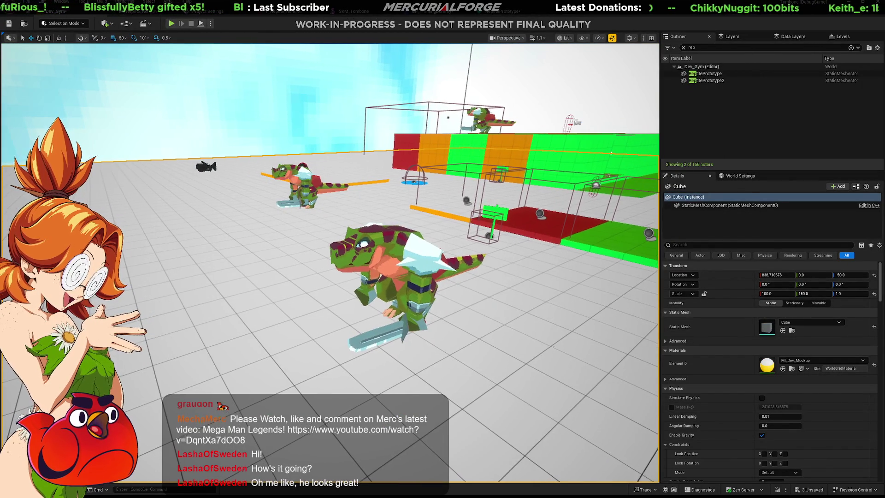
drag(394, 329, 408, 360)
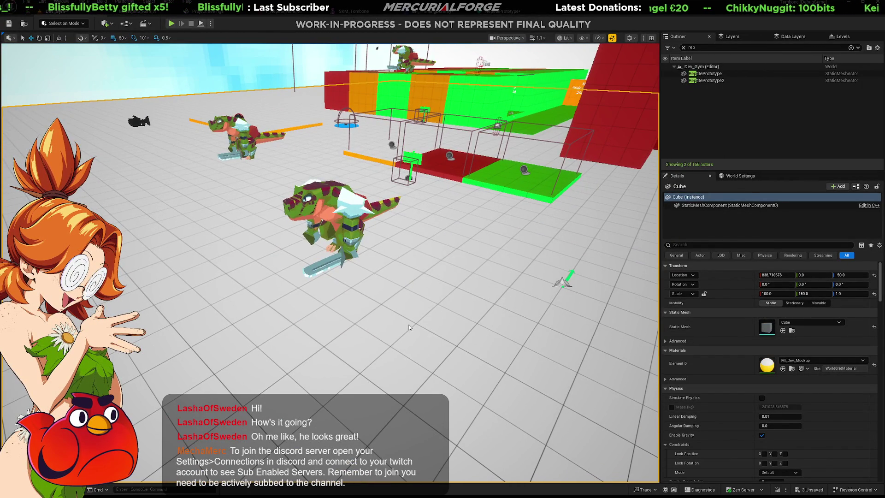
key(alt+p)
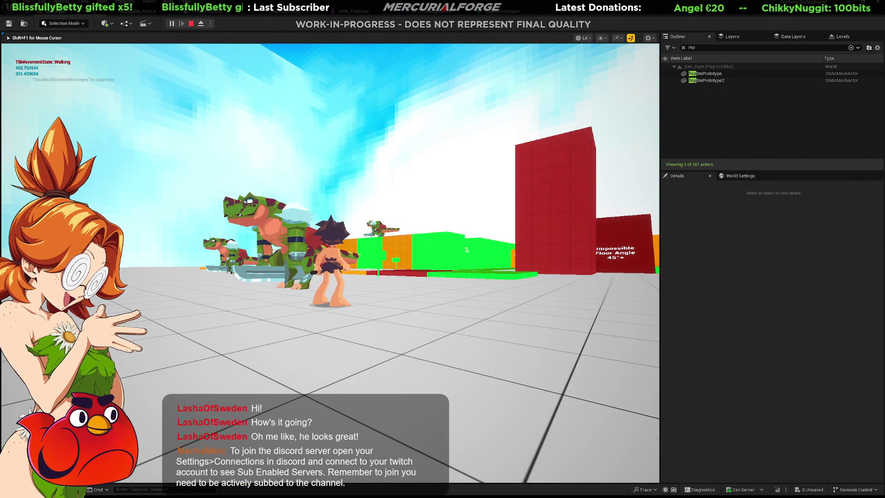
Run and dash the character across the floor, climb the green wall and drop toward the reptile.
key(w)
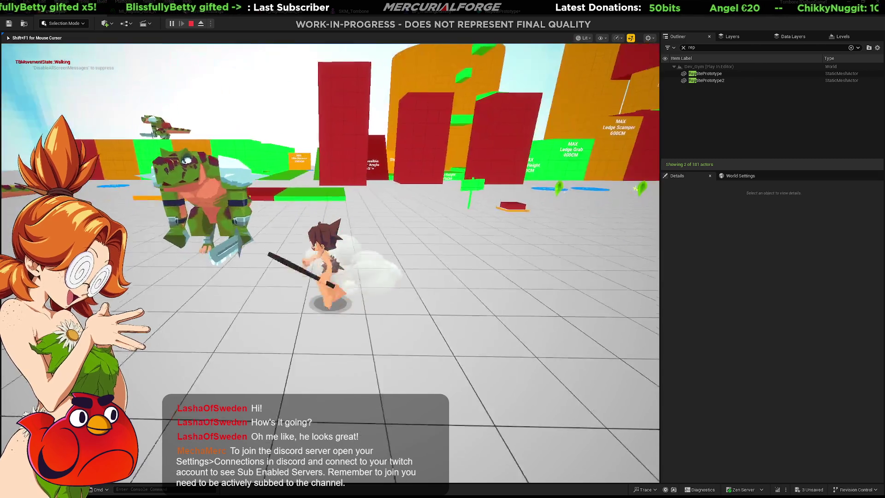
key(w)
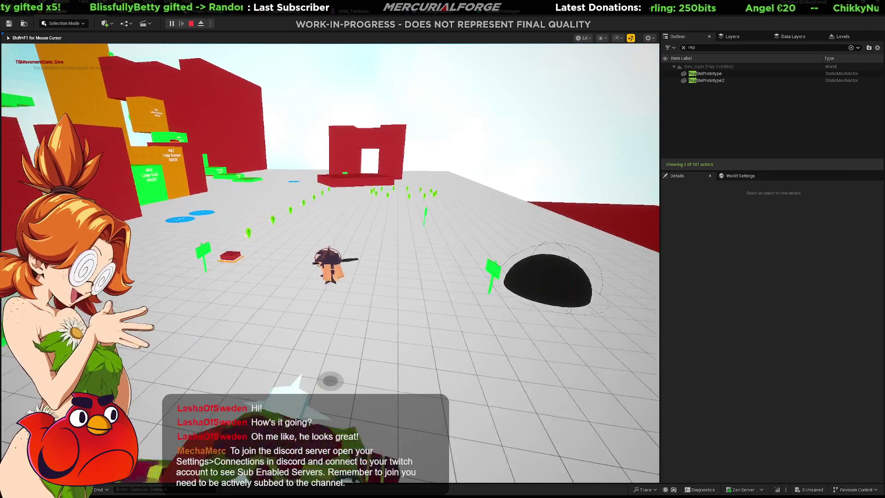
key(shift)
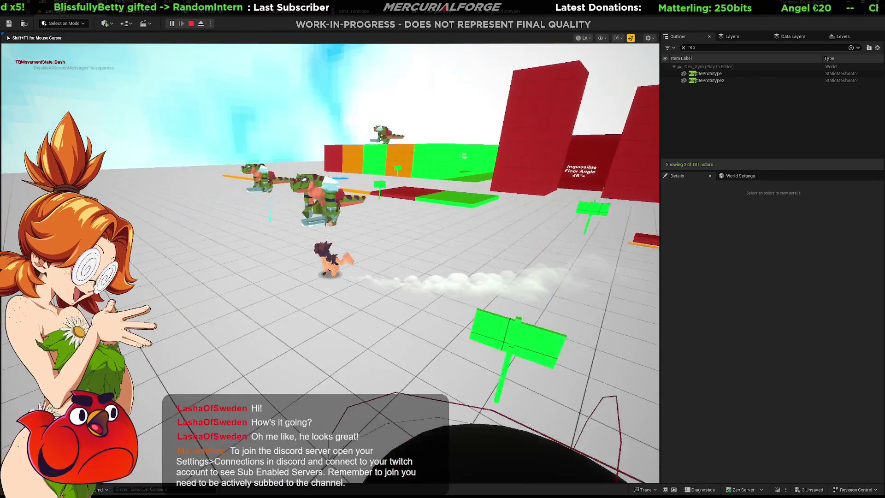
key(w)
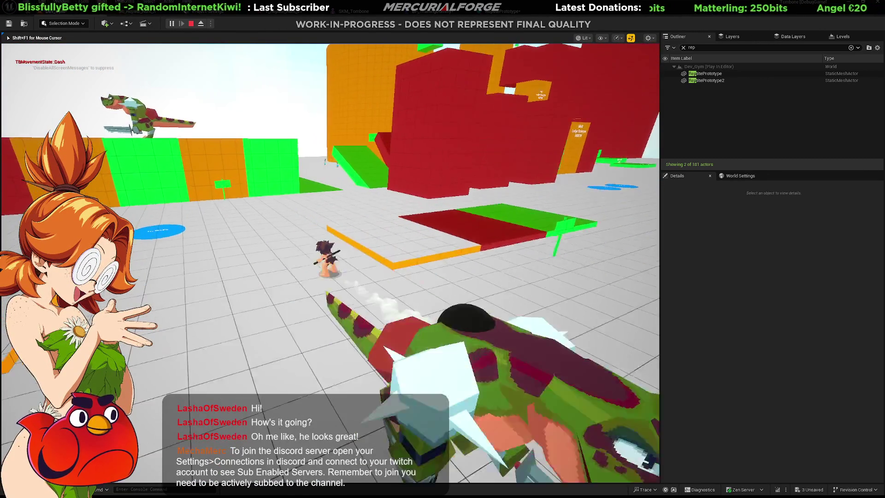
key(w)
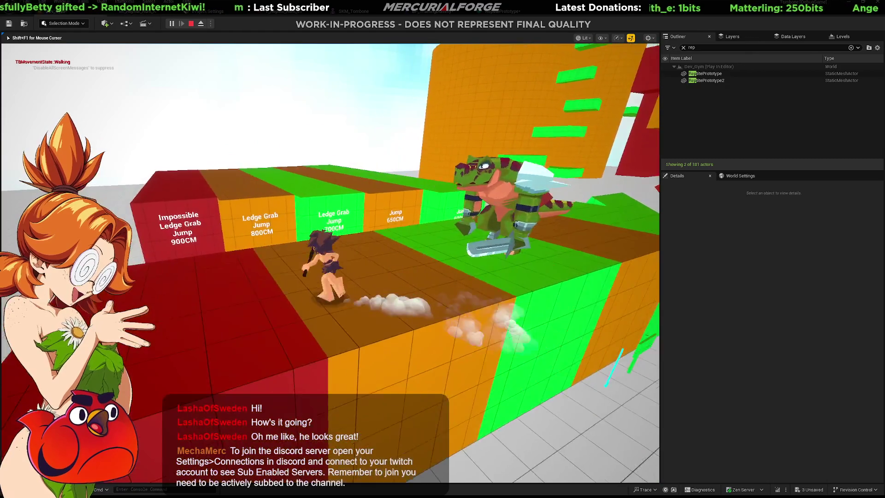
key(w)
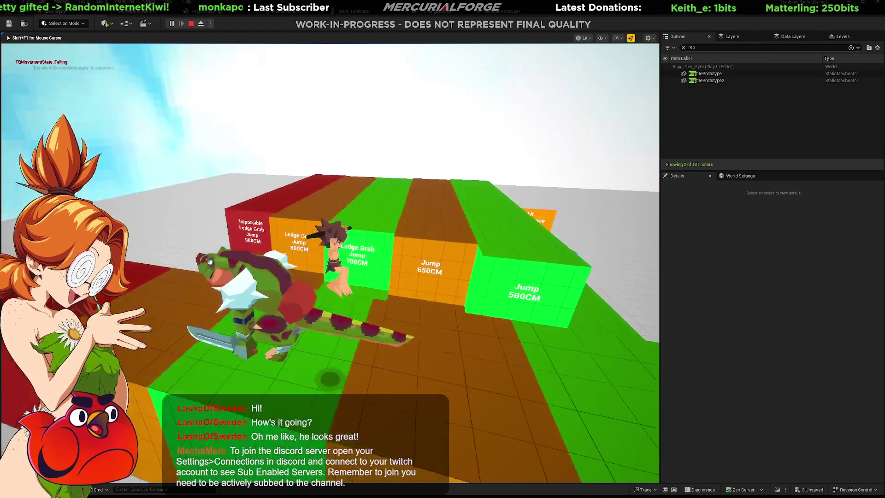
key(w)
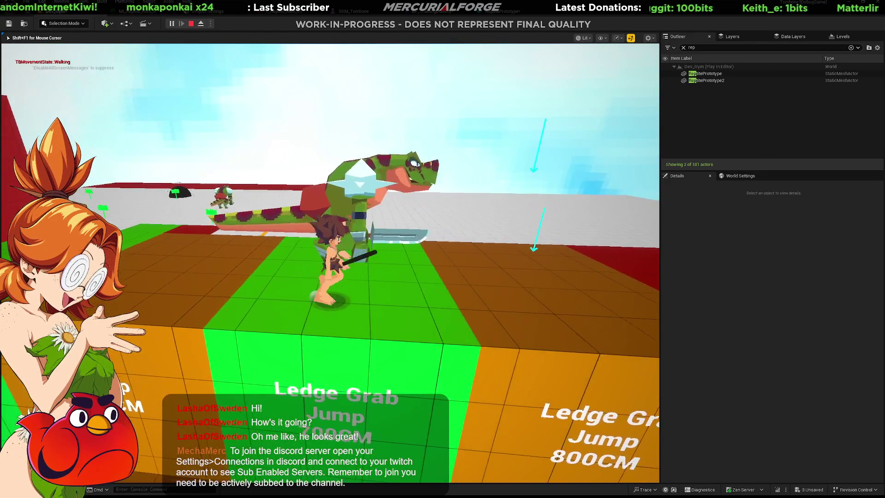
key(w)
key(w)
Jump to the reptile and attack it with sword swings and dive-rolls near the red wall.
key(space)
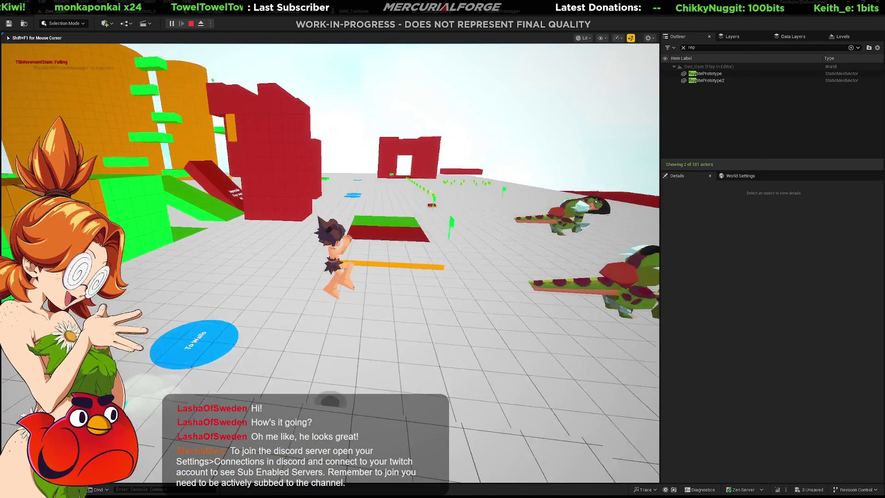
key(w)
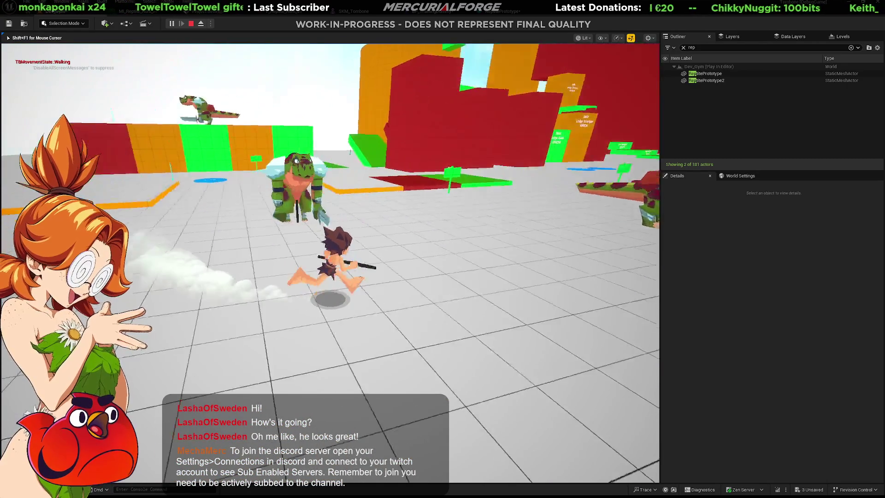
key(w)
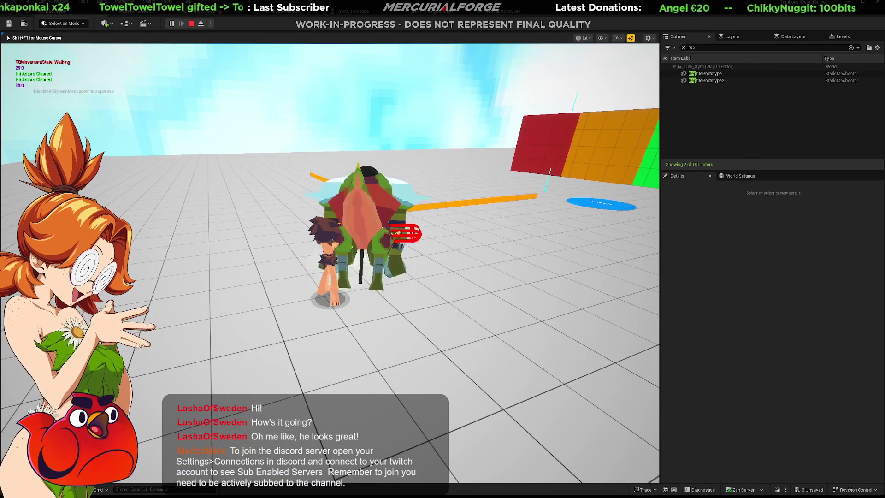
key(w)
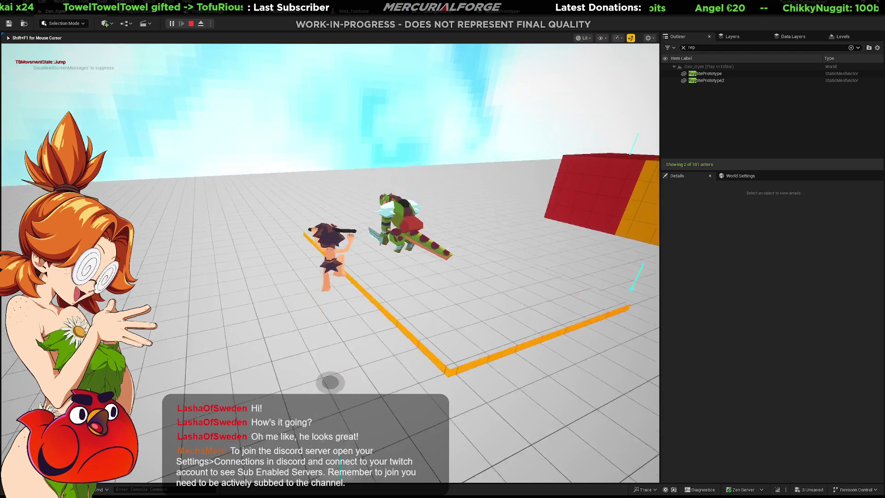
click(330, 263)
key(s)
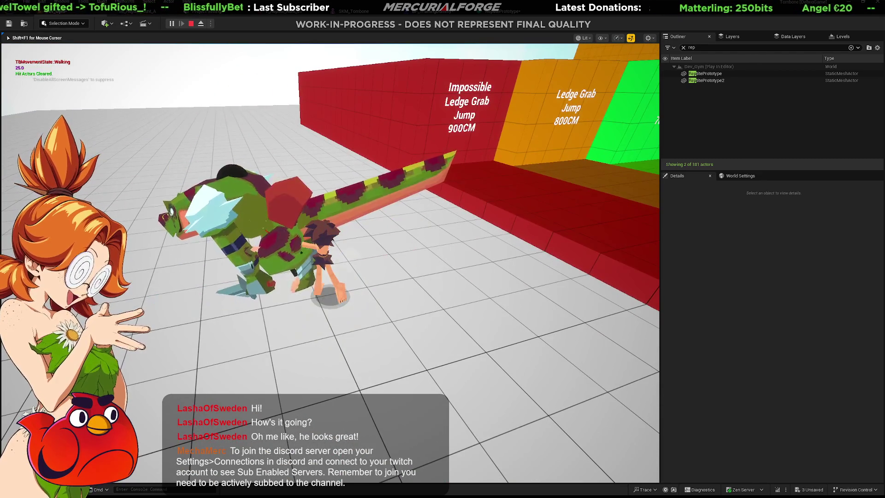
key(space)
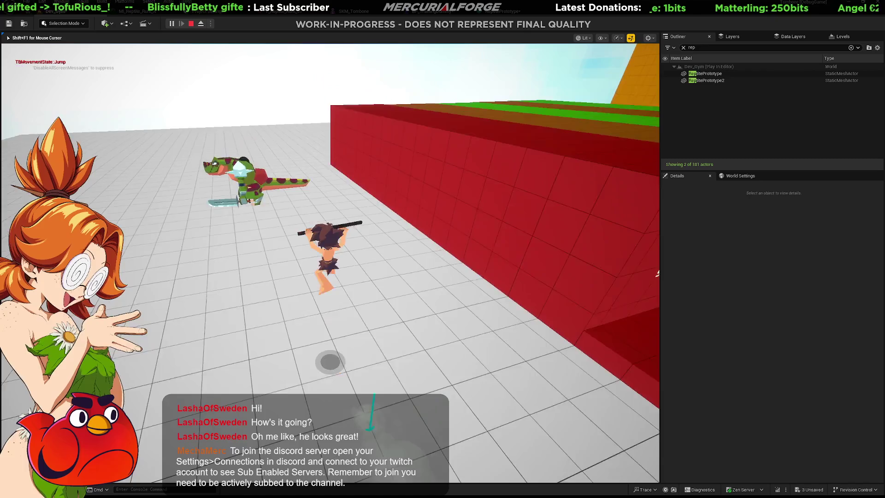
key(s)
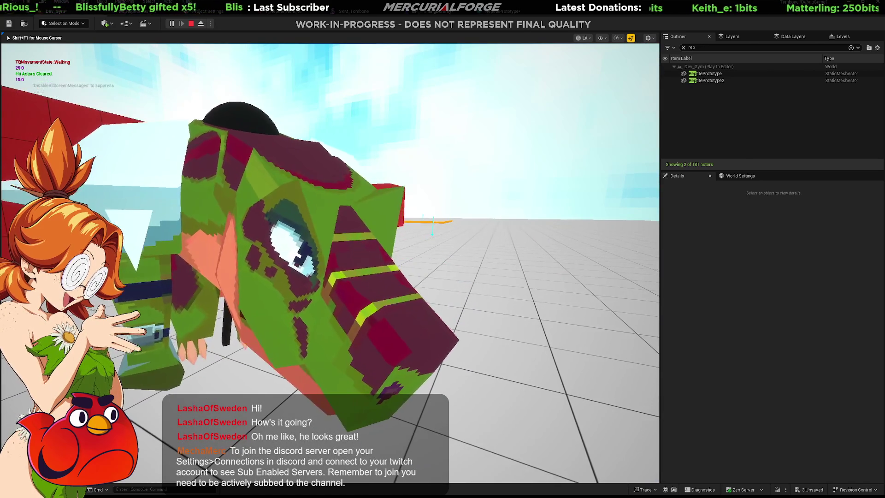
Dash along the wall, face the enemy and run toward the red and orange structures.
key(shift)
key(w)
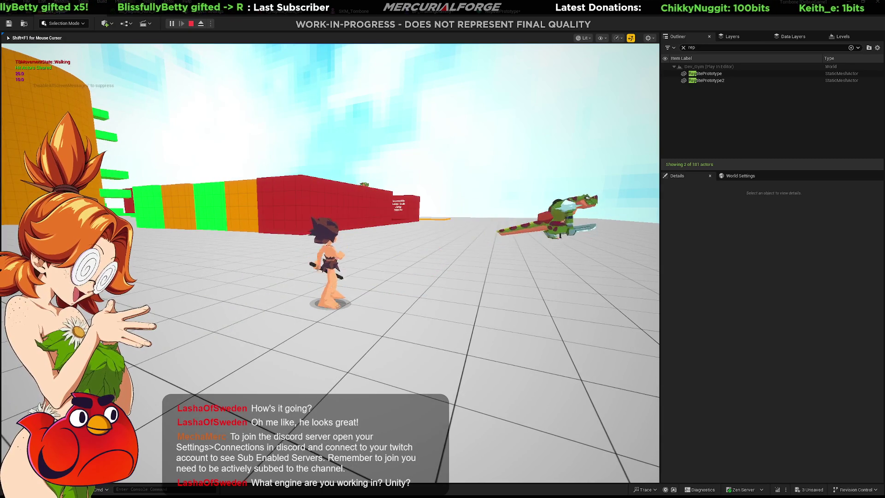
key(w)
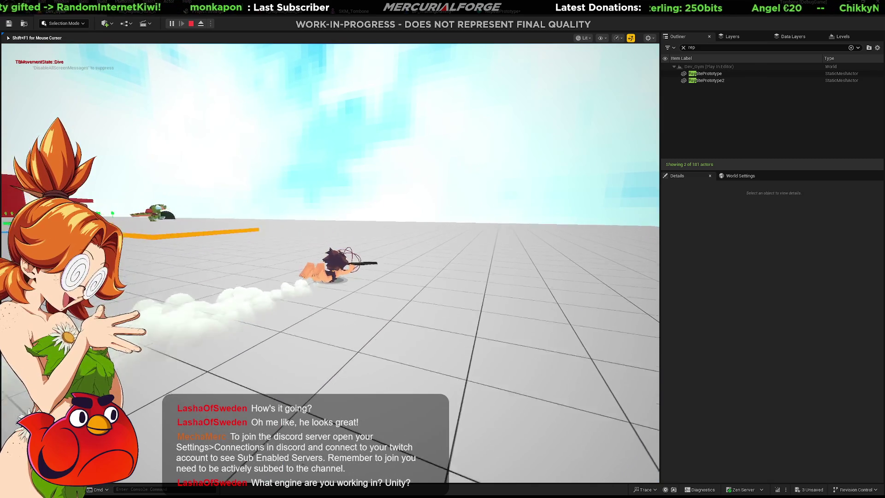
key(shift)
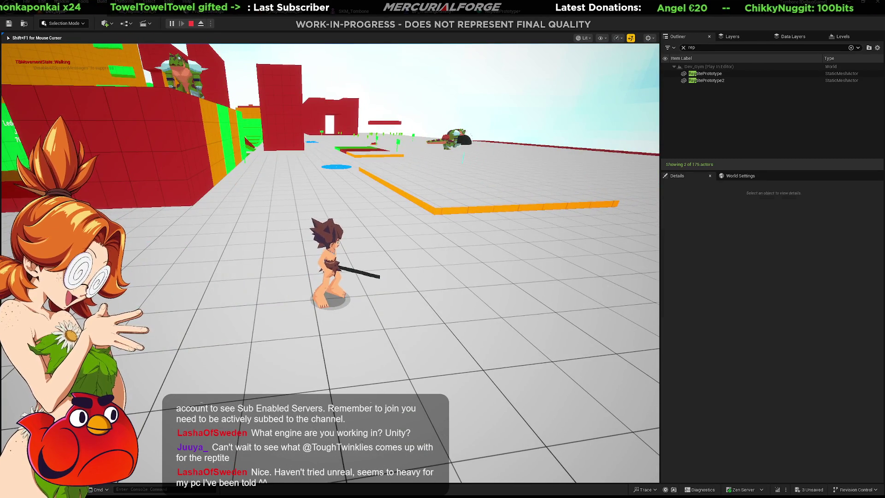
Stop the play test, fly the editor view to the reptile character, then switch to Blender.
key(Escape)
right_drag(363, 221, 362, 221)
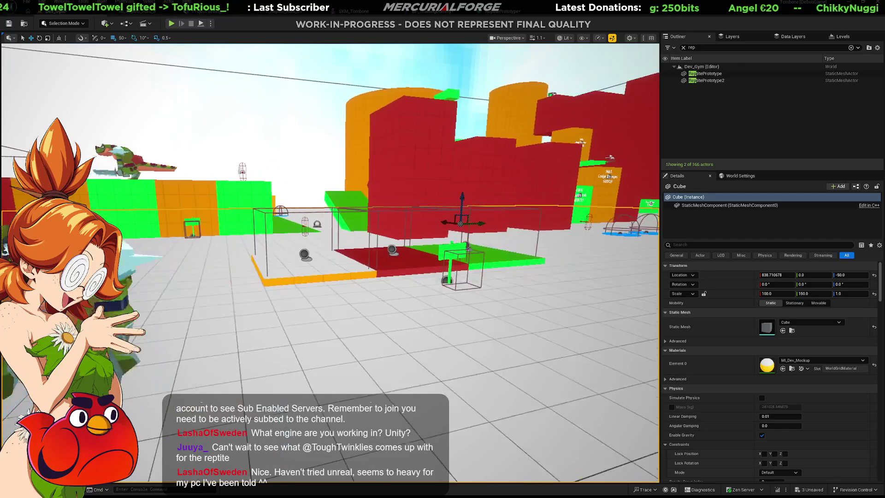
right_drag(362, 220, 363, 220)
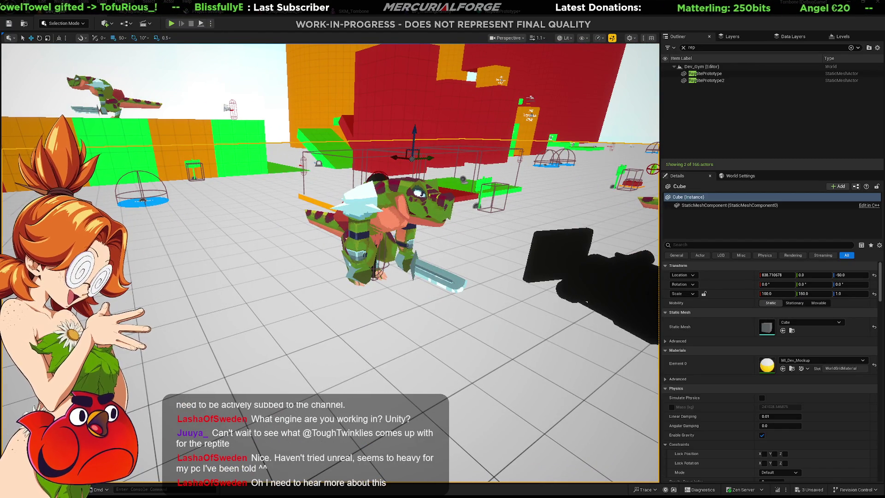
key(alt+Tab)
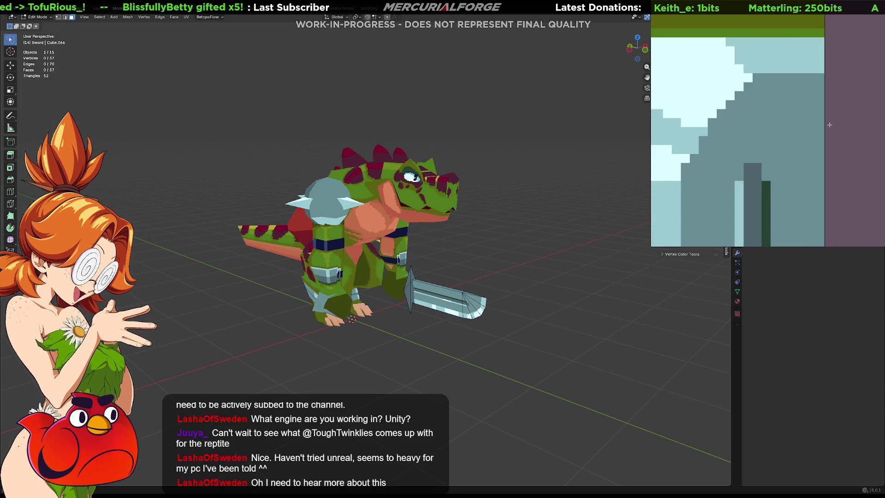
scroll(832, 117, down, 2)
scroll(816, 117, down, 2)
scroll(796, 119, down, 1)
scroll(774, 122, up, 5)
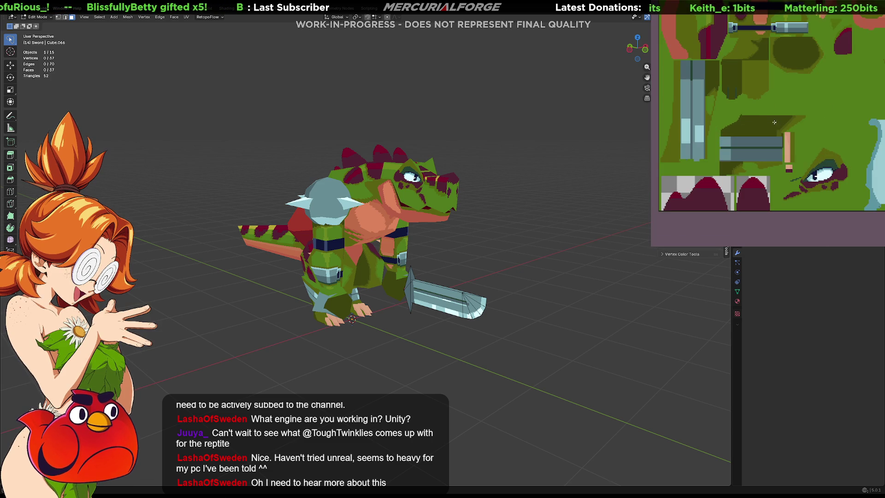
Pan the Image Editor to the body region and then the sword strips of the texture.
mouse_move(832, 71)
middle_down()
mouse_move(780, 164)
mouse_move(781, 180)
middle_up()
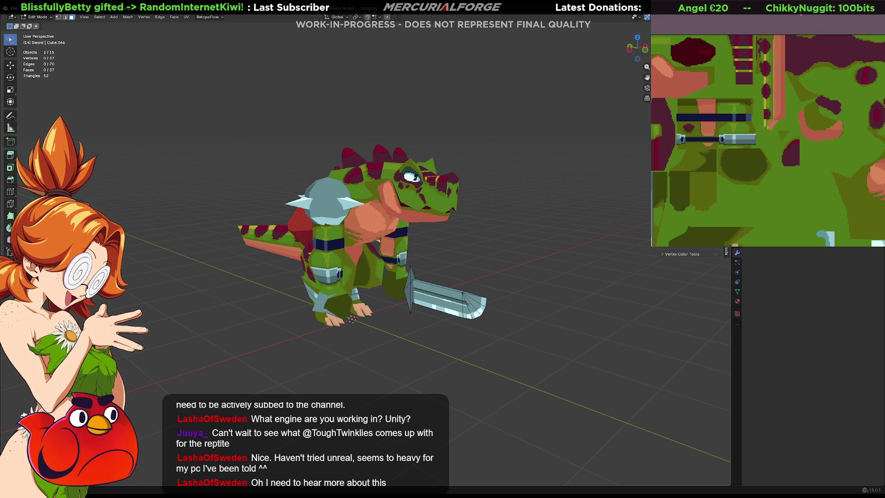
middle_drag(767, 144, 796, 117)
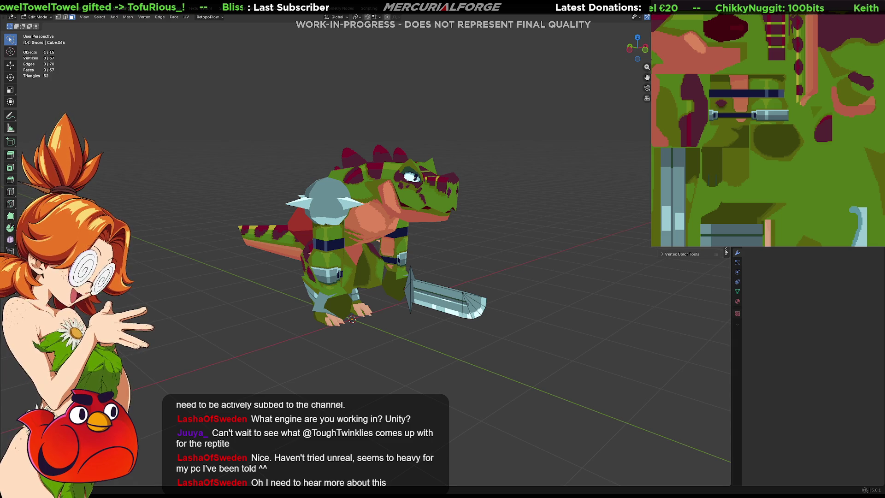
Orbit the reptile model from the front to a three-quarter view.
mouse_move(510, 234)
middle_down()
mouse_move(527, 237)
mouse_move(526, 256)
mouse_move(390, 261)
mouse_move(437, 224)
middle_up()
scroll(389, 262, up, 3)
scroll(432, 224, down, 3)
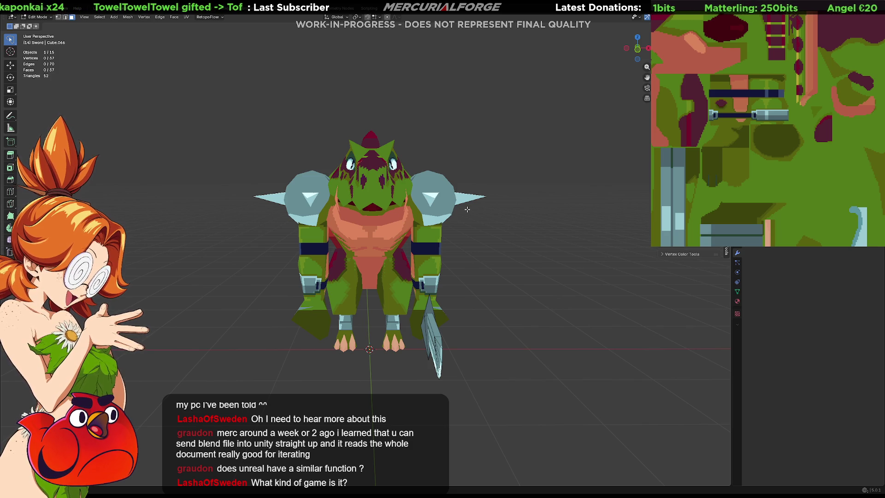
middle_drag(450, 246, 468, 252)
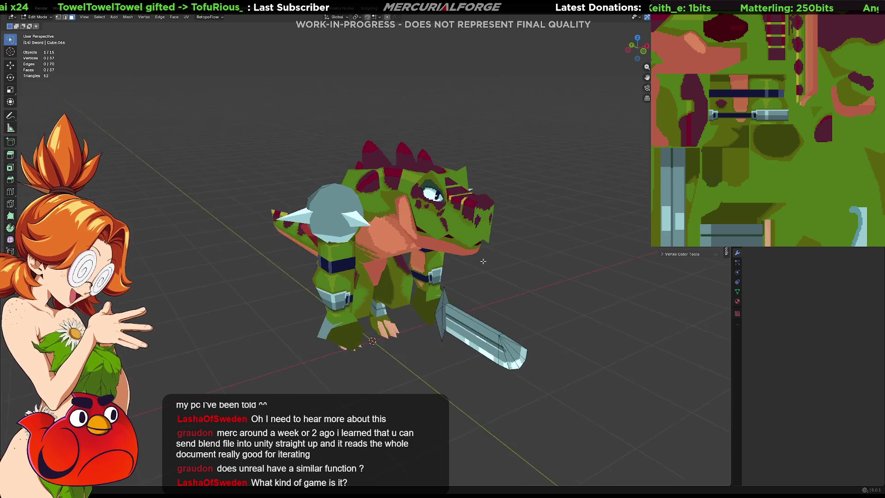